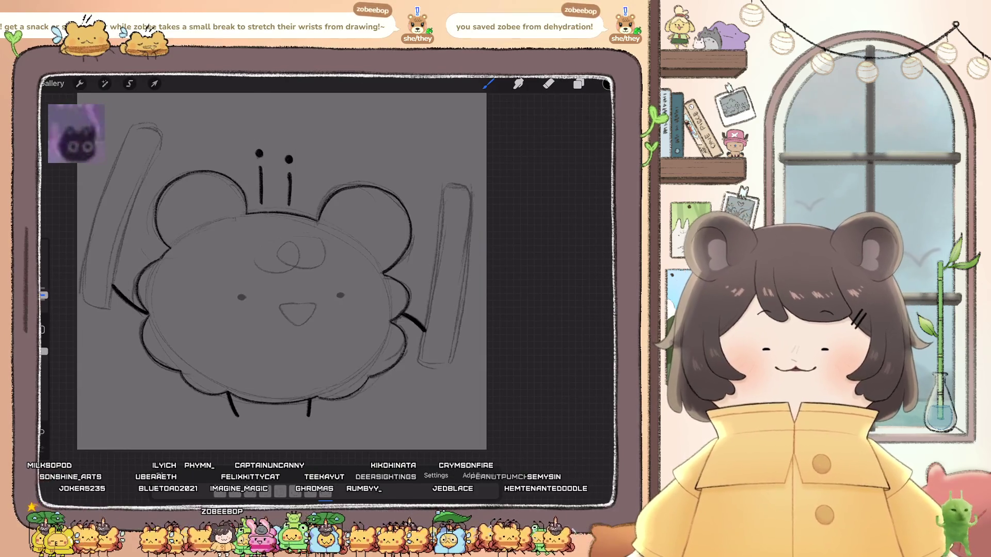
- Copy the finished bear face from Layer 16 in another frame
left_click(579, 84)
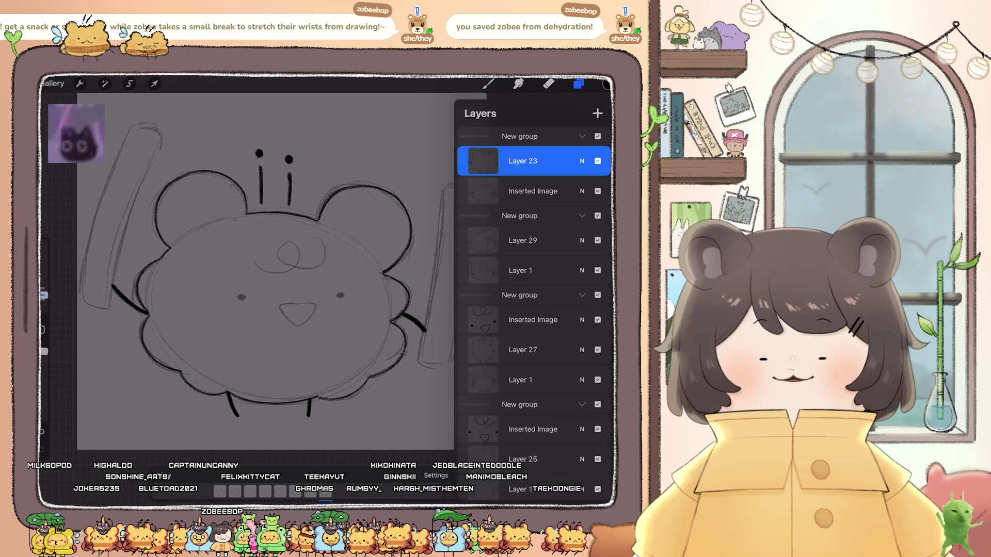
left_click(532, 319)
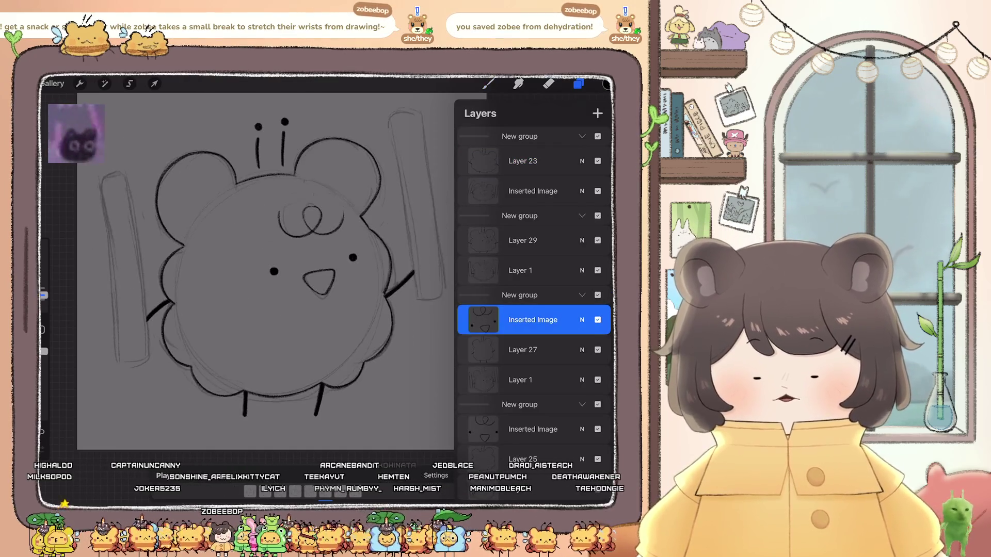
left_click(597, 319)
left_click(579, 84)
left_click(578, 84)
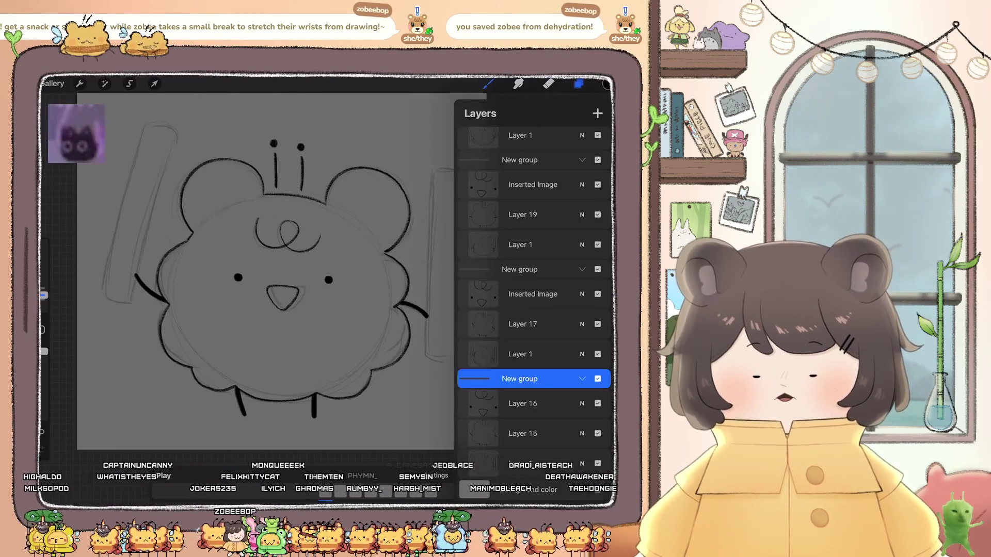
left_click(522, 403)
left_click(522, 403)
left_click(420, 349)
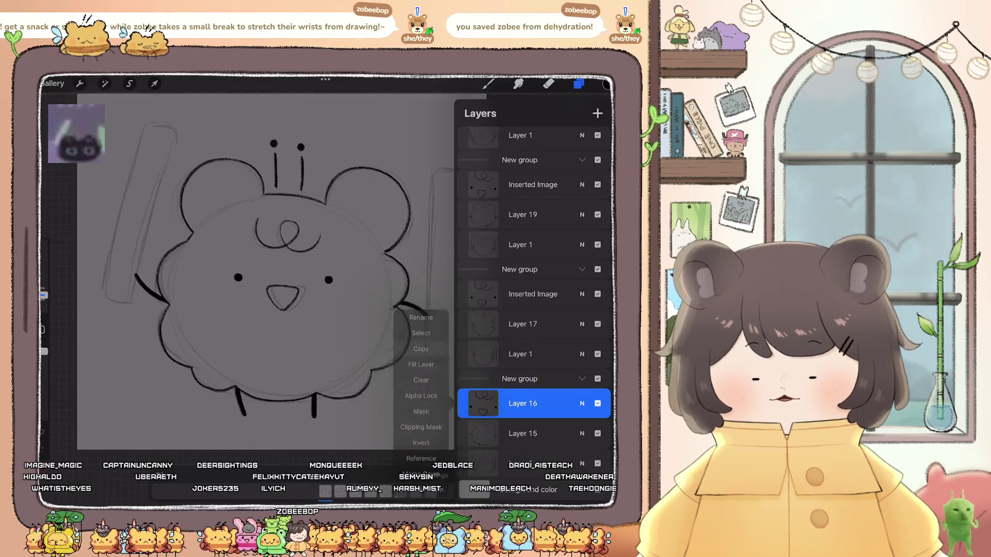
- Paste the copied face into Layer 23 of the top frame's group
left_click(578, 83)
left_click(488, 84)
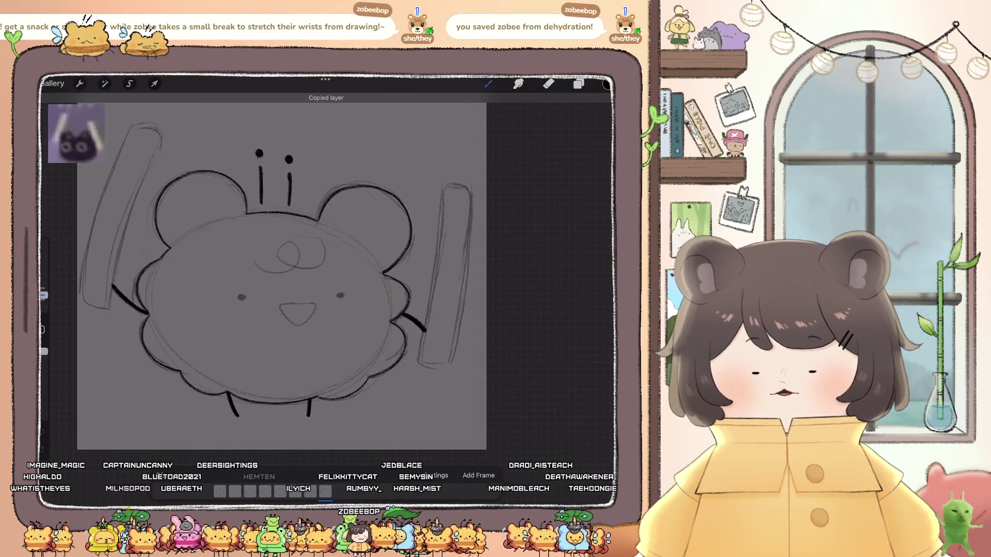
left_click(579, 84)
left_click(523, 161)
left_click(80, 84)
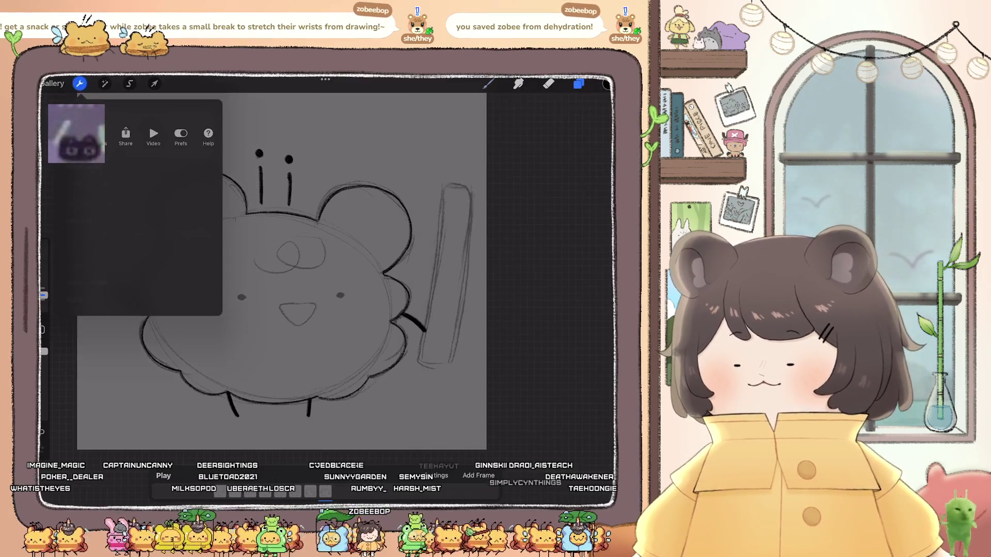
left_click(103, 300)
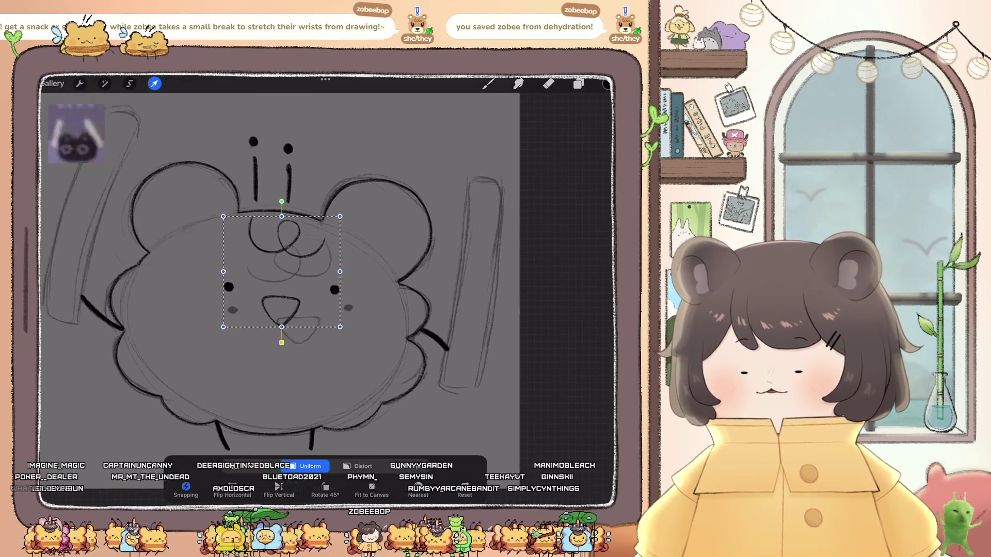
- Tilt the pasted face onto the head, then stretch it wider and shift it slightly left
mouse_move(283, 264)
left_mouse_down()
mouse_move(302, 292)
mouse_move(228, 295)
left_mouse_up()
left_click(248, 466)
left_click_drag(355, 288, 358, 289)
left_click_drag(297, 299, 293, 299)
left_click(407, 466)
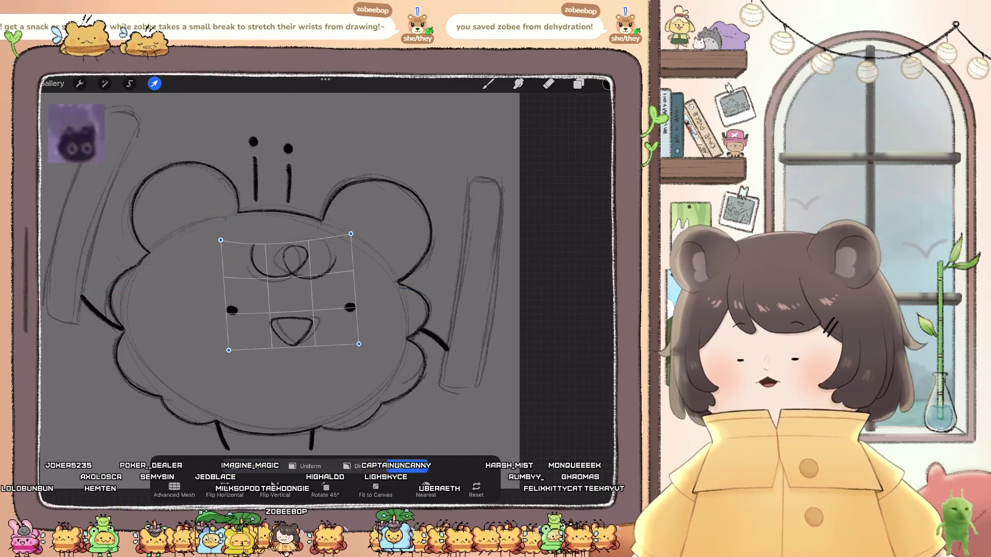
- Outline the face freehand, rotate it slightly, and warp its right side inward
left_click(129, 83)
left_click_drag(215, 262, 349, 364)
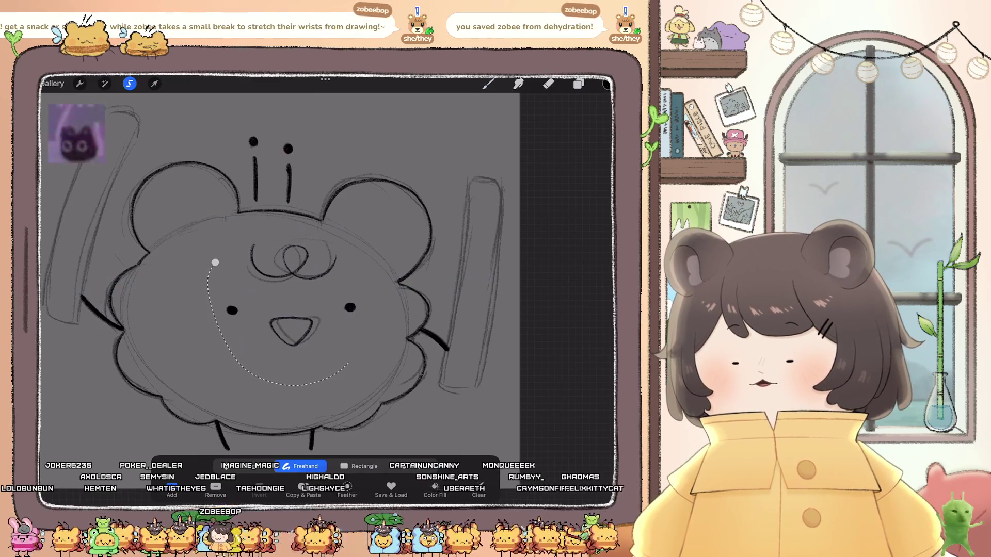
left_click_drag(336, 244, 217, 248)
left_click(154, 83)
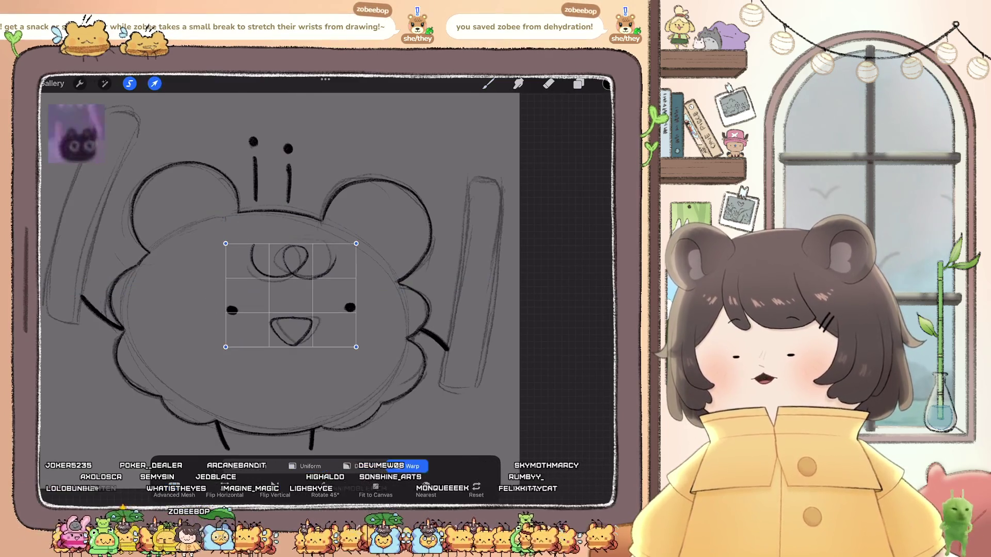
left_click(304, 466)
left_click_drag(287, 227, 285, 229)
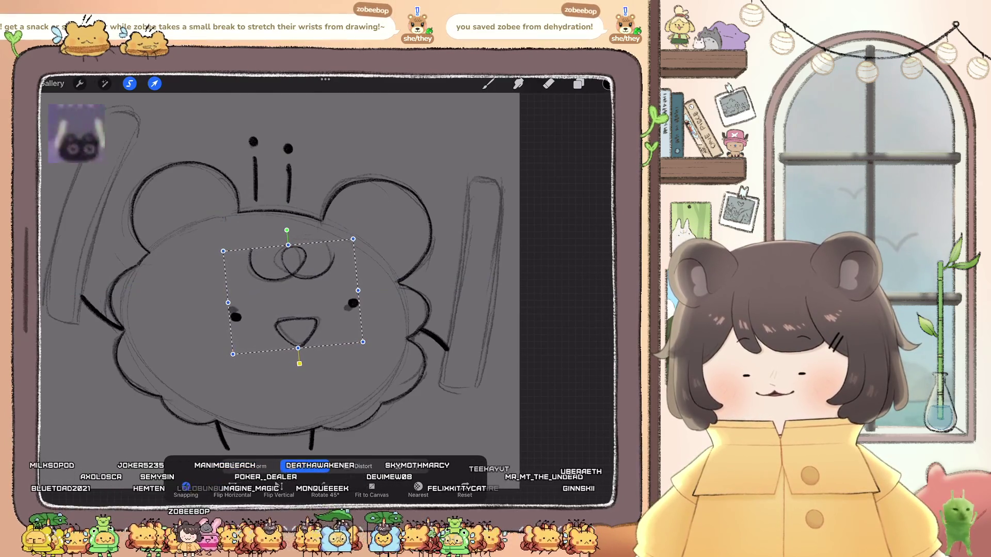
left_click(408, 466)
left_click_drag(354, 304, 310, 325)
left_click(154, 83)
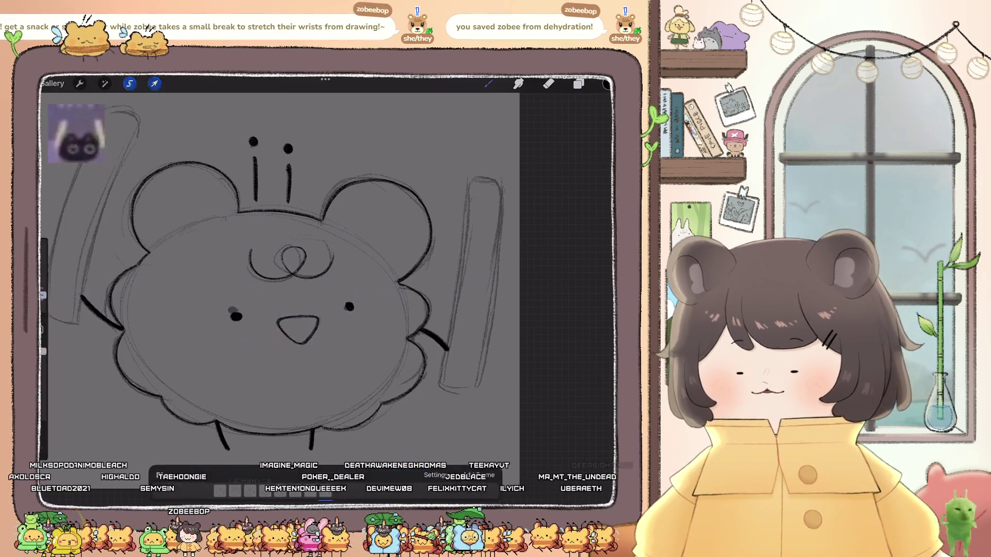
- Select the left eye and resize it freely
left_click(129, 84)
left_click_drag(236, 294, 241, 338)
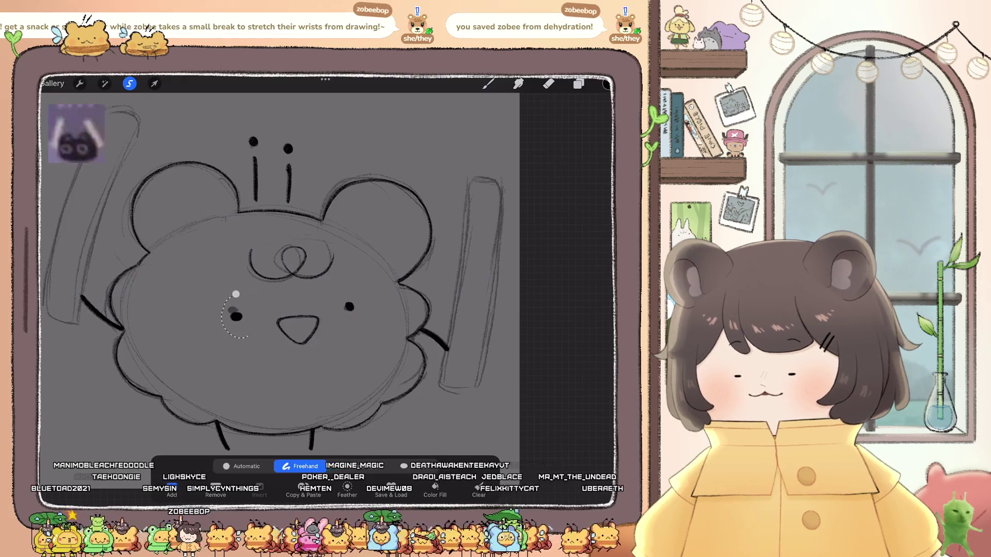
left_click(155, 83)
left_click(252, 466)
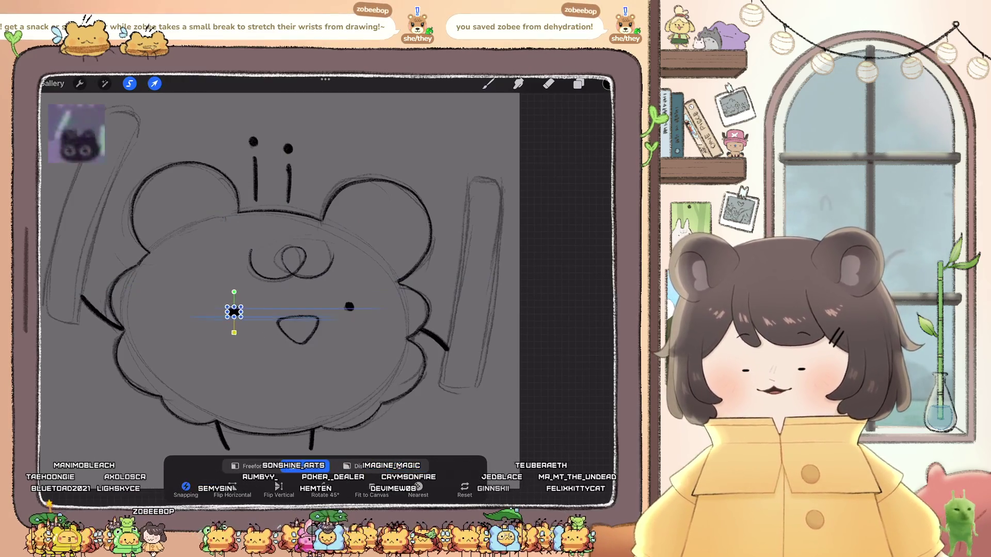
left_click(129, 83)
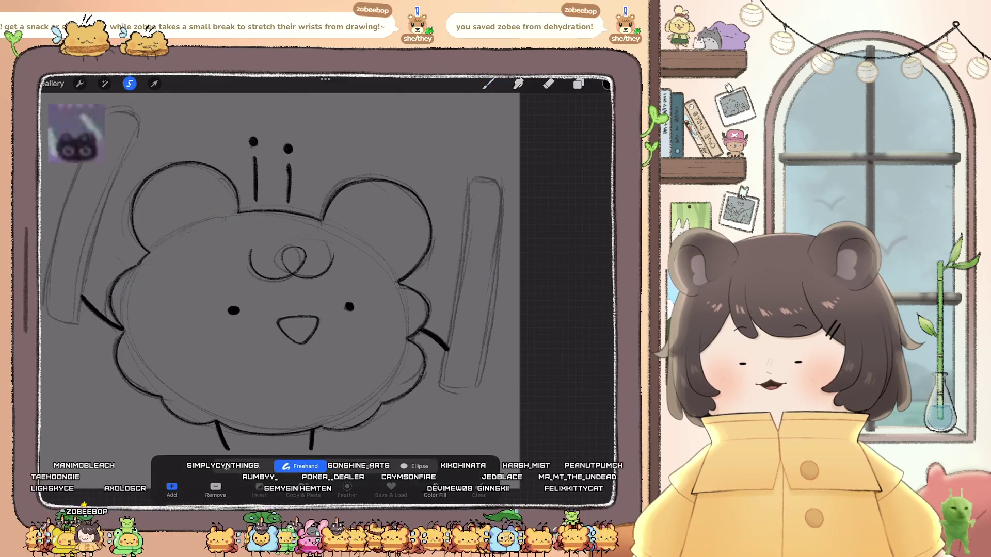
- Warp the right eye into a wider oval to fit the head
scroll(378, 278, "up", 3)
mouse_move(312, 309)
left_mouse_down()
mouse_move(346, 350)
mouse_move(312, 310)
left_mouse_up()
left_click(155, 83)
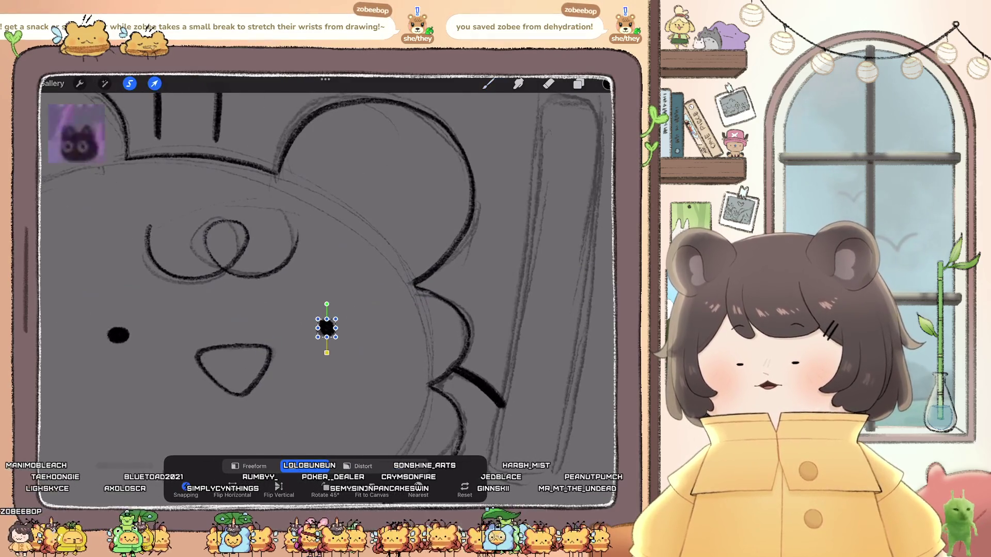
left_click_drag(309, 355, 307, 356)
mouse_move(333, 320)
left_mouse_down()
mouse_move(316, 330)
mouse_move(324, 328)
left_mouse_up()
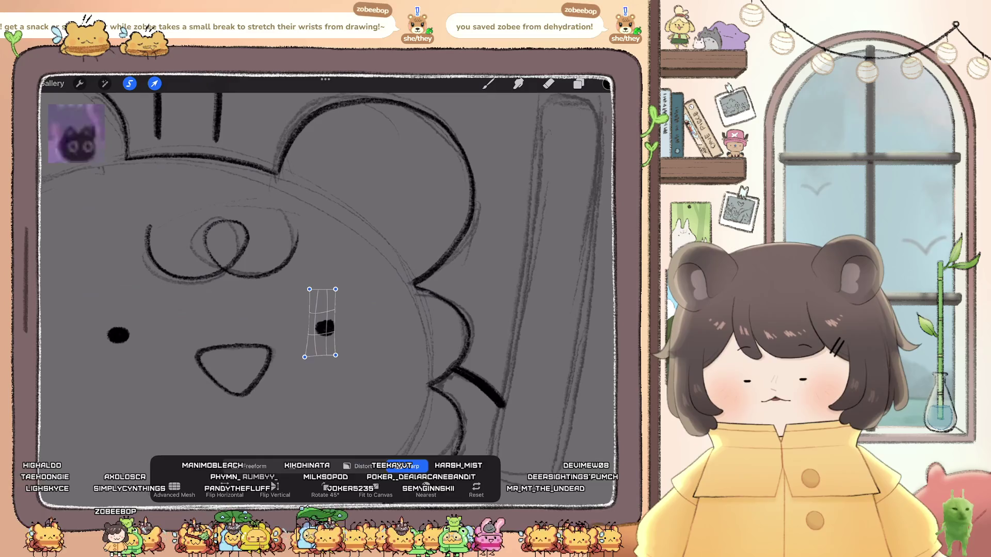
left_click(487, 83)
- Thicken the line of the bear's right arm with a brush
scroll(325, 268, "down", 3)
scroll(325, 268, "up", 3)
left_click(488, 83)
left_click(495, 382)
left_click_drag(477, 366, 527, 403)
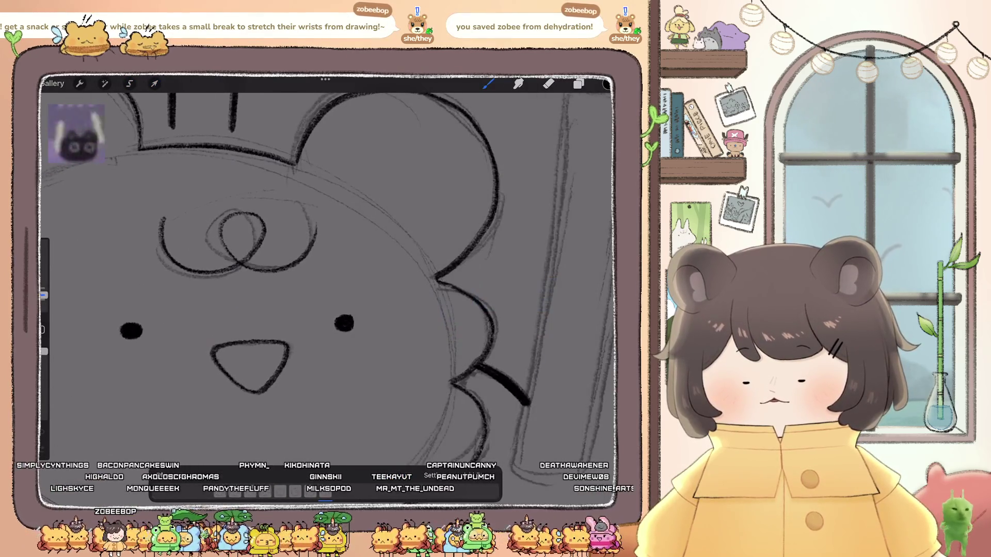
scroll(330, 289, "down", 5)
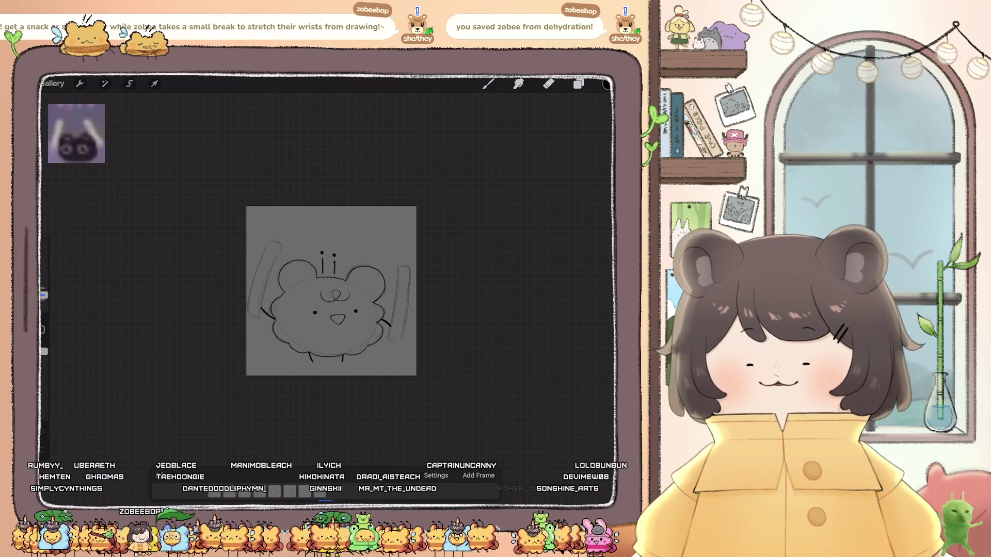
- Clear the Inserted Image layer and paste the copied face onto it
scroll(330, 288, "up", 5)
scroll(302, 296, "up", 3)
left_click(578, 84)
left_click(483, 161)
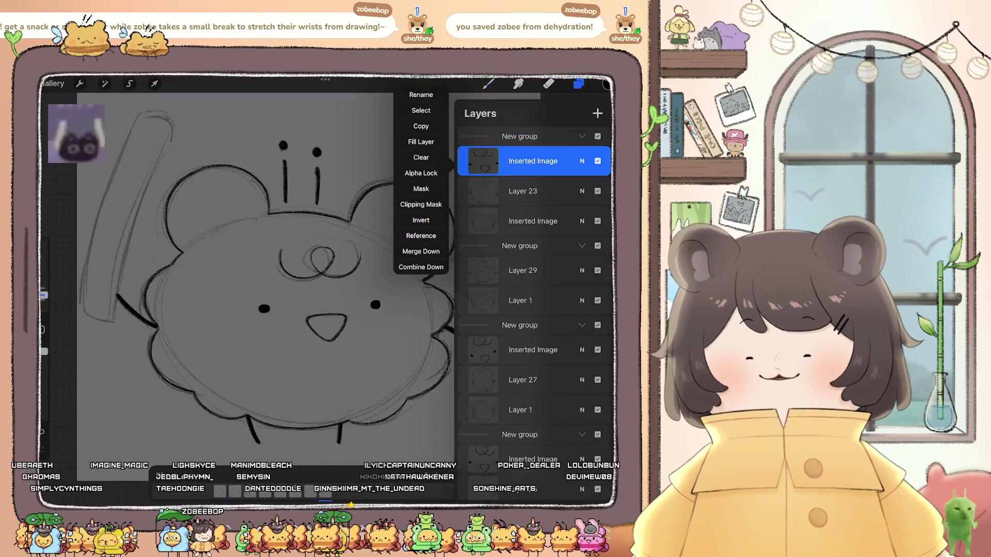
left_click(420, 157)
left_click(88, 301)
- Rotate the face about 15° down-right, then warp the cheek, nose and top swirl to fit
left_click_drag(310, 271, 324, 294)
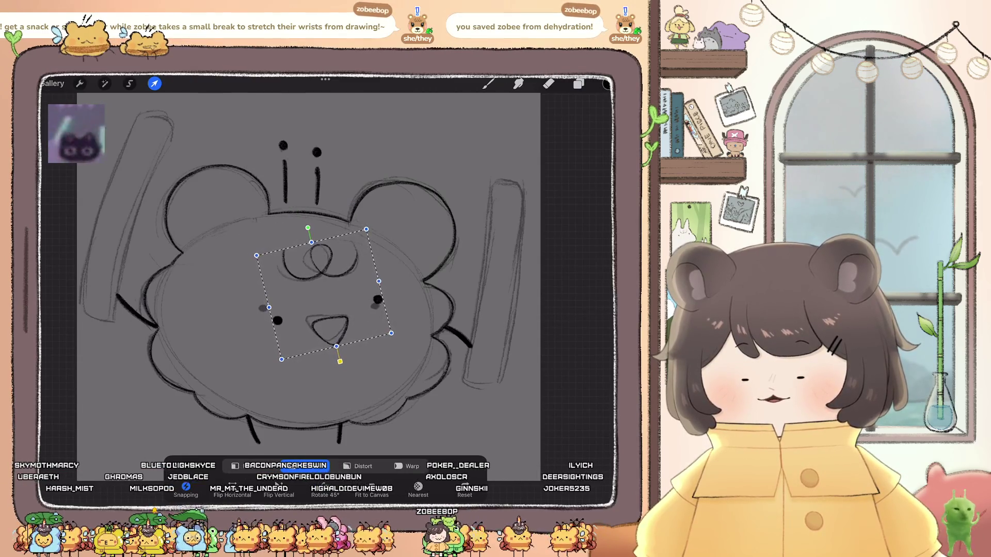
left_click(406, 465)
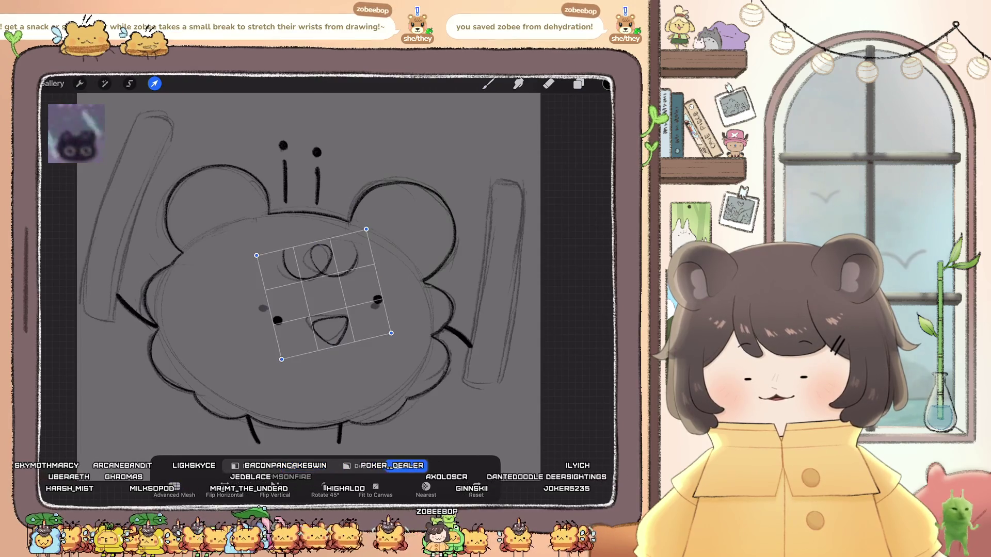
left_click_drag(293, 331, 258, 306)
left_click(251, 465)
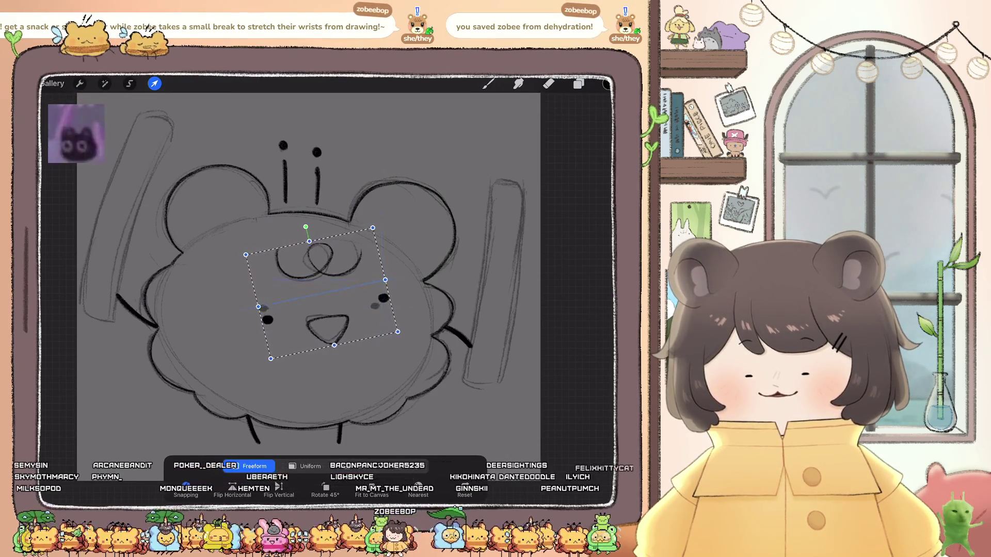
left_click(407, 466)
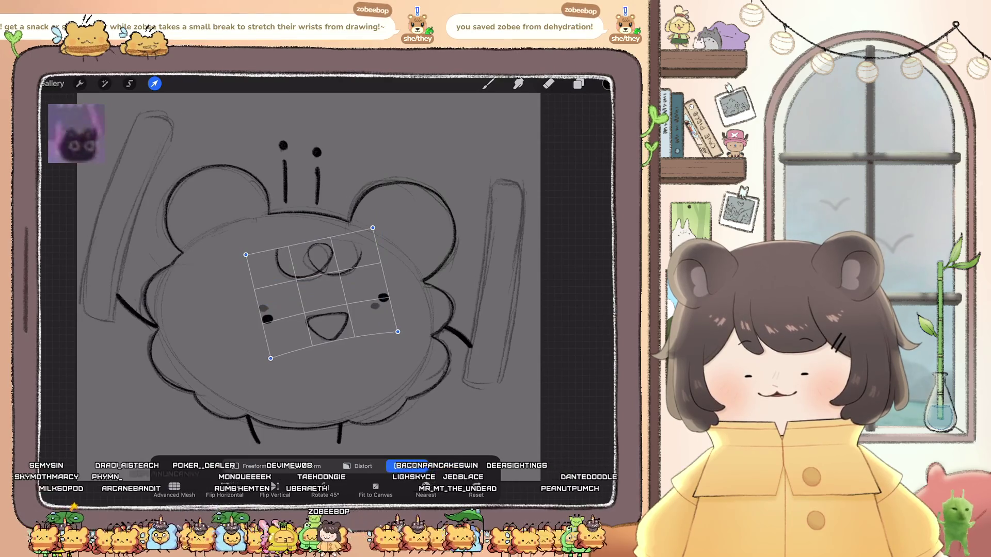
left_click_drag(314, 253, 316, 250)
left_click(372, 228)
left_click(154, 83)
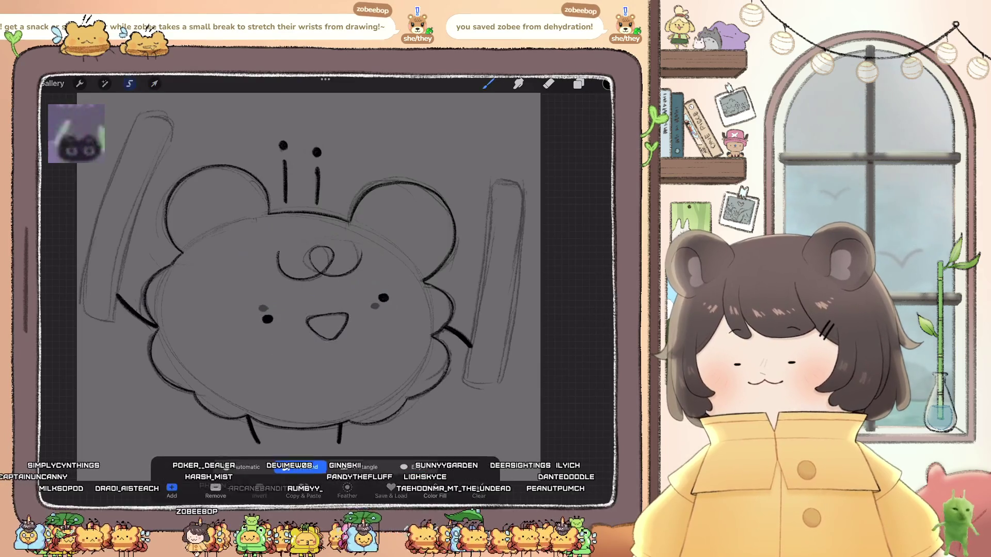
- Select the left eye and raise it level with the right
left_click_drag(264, 304, 201, 303)
left_click(154, 84)
scroll(310, 268, "up", 5)
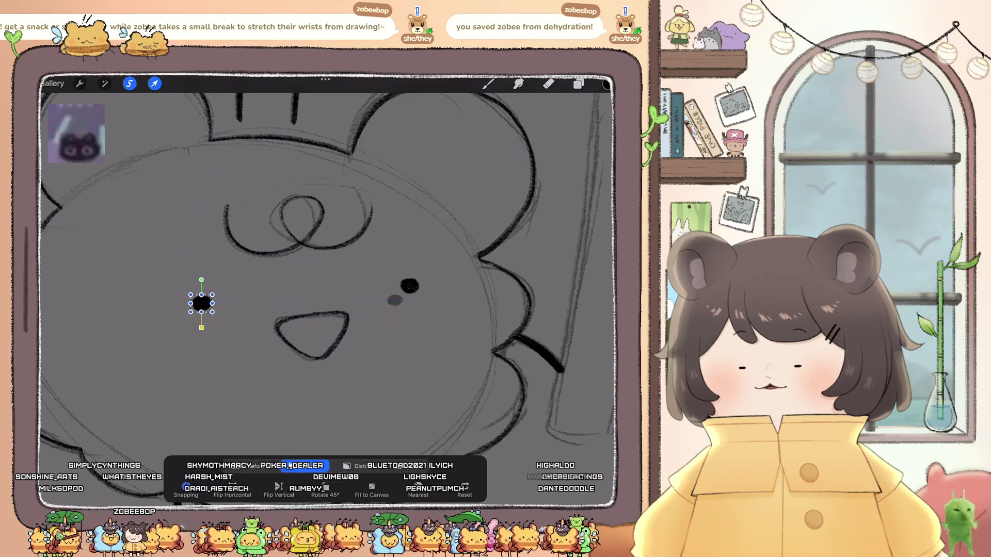
- Select the right eye and move it slightly down and left
left_click(130, 83)
left_click_drag(446, 296, 436, 305)
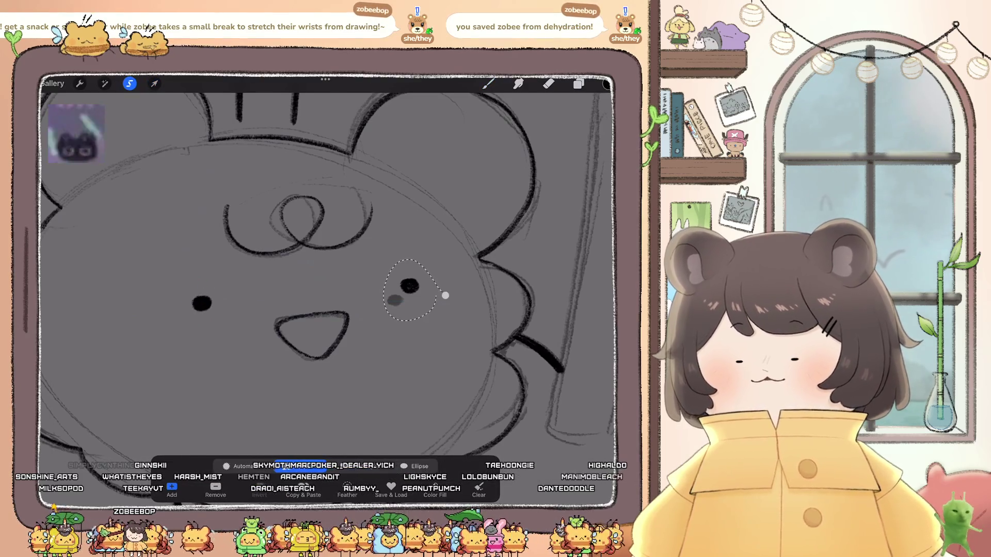
left_click(154, 84)
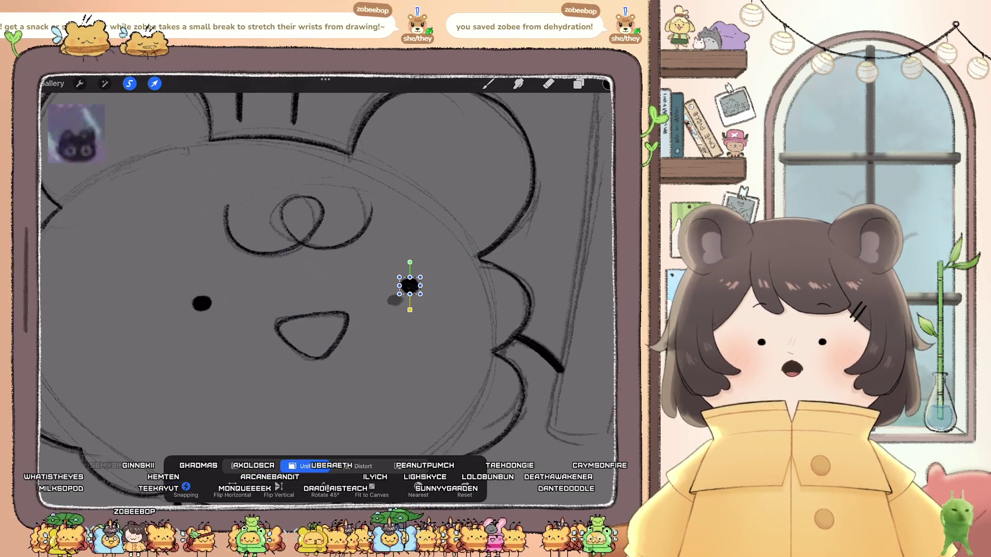
left_click_drag(410, 285, 395, 298)
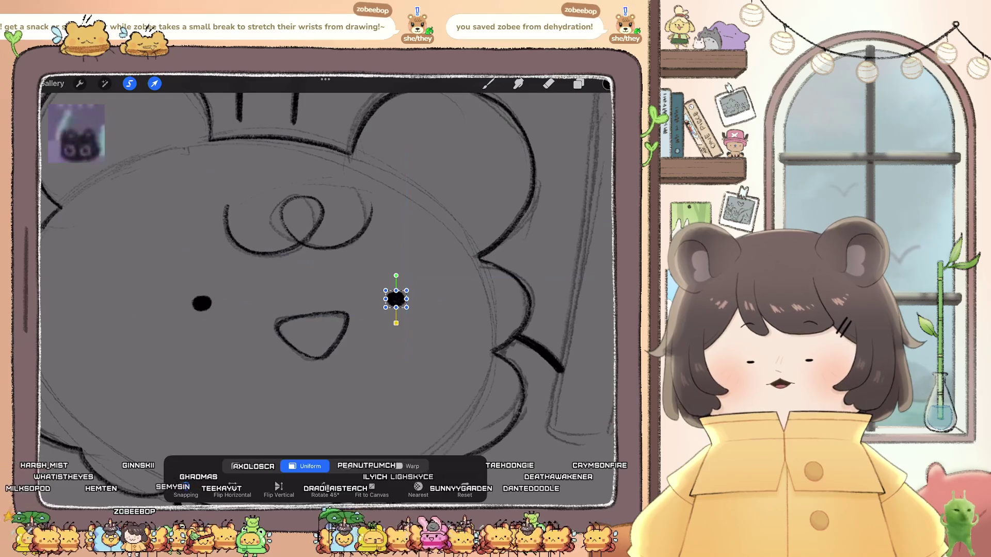
left_click(487, 84)
scroll(331, 268, "down", 5)
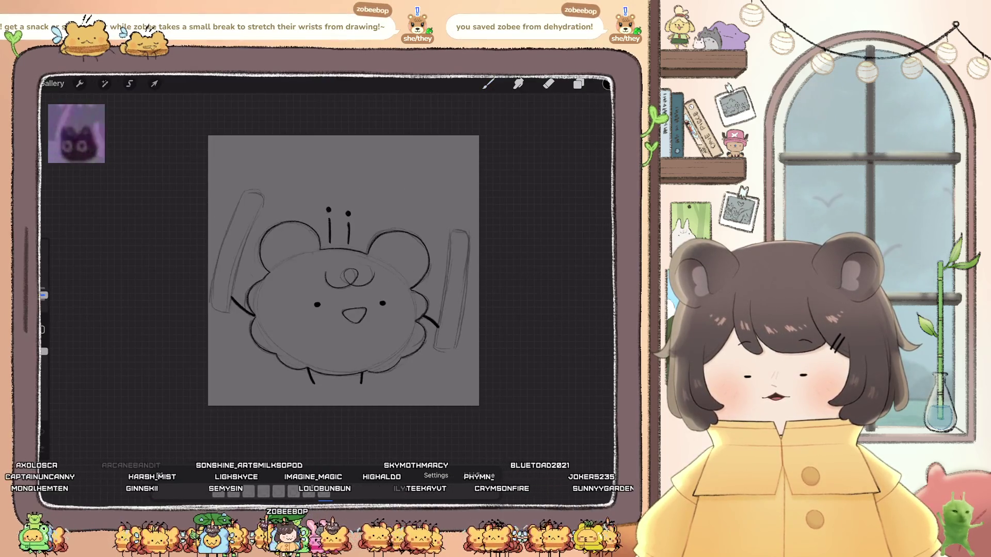
- On Layer 25, darken the pencil lines at the bar's end and beside the bar
scroll(341, 268, "up", 5)
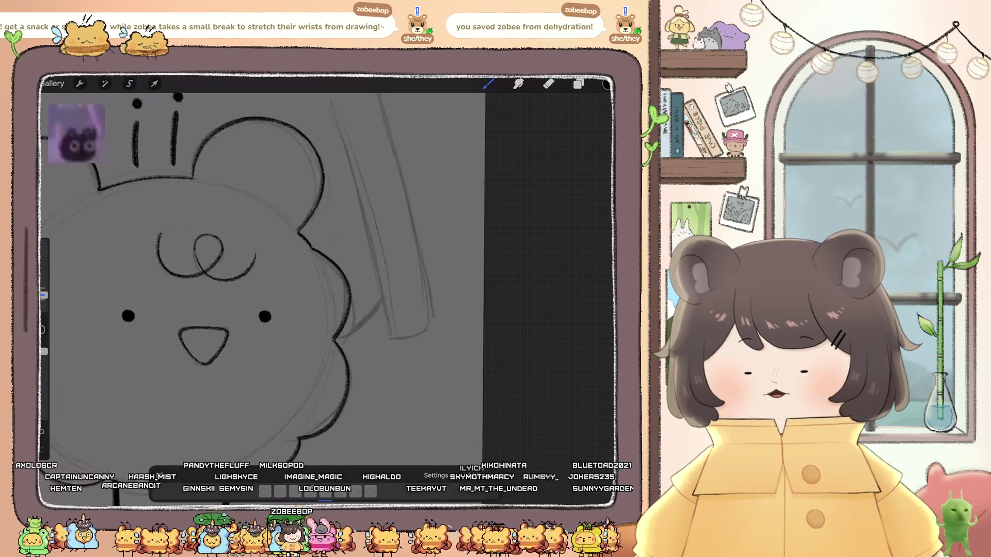
left_click(579, 84)
left_click(533, 338)
left_click(523, 368)
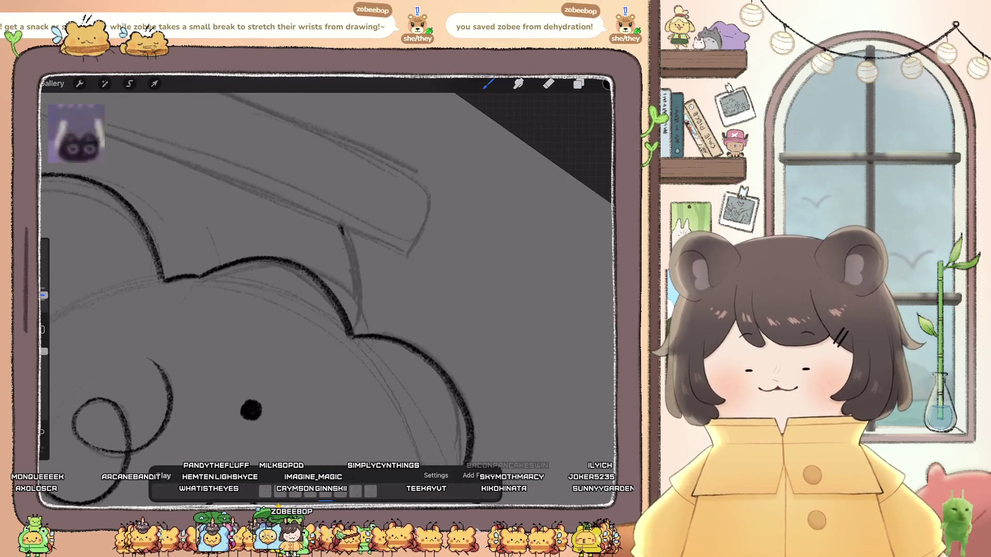
left_click_drag(342, 226, 352, 240)
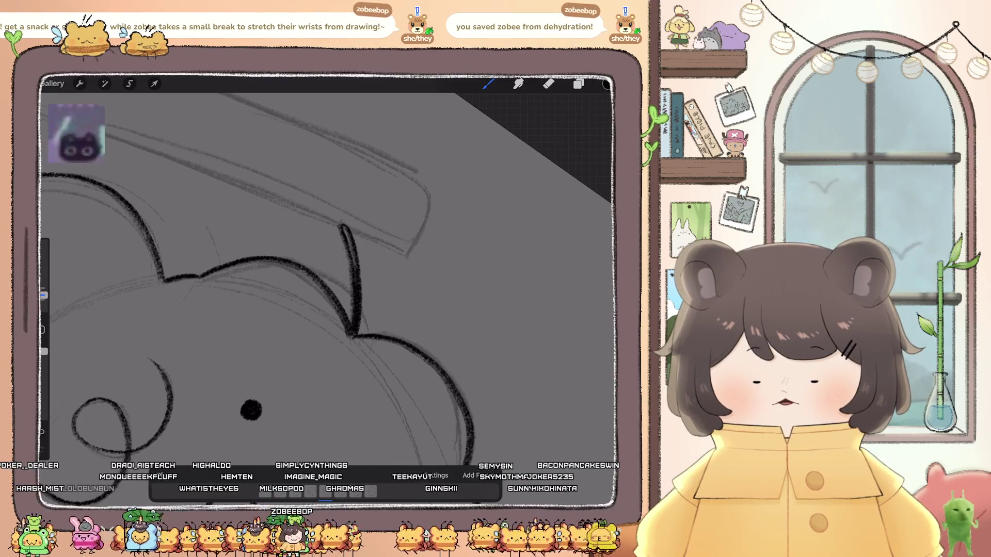
left_click_drag(345, 243, 355, 279)
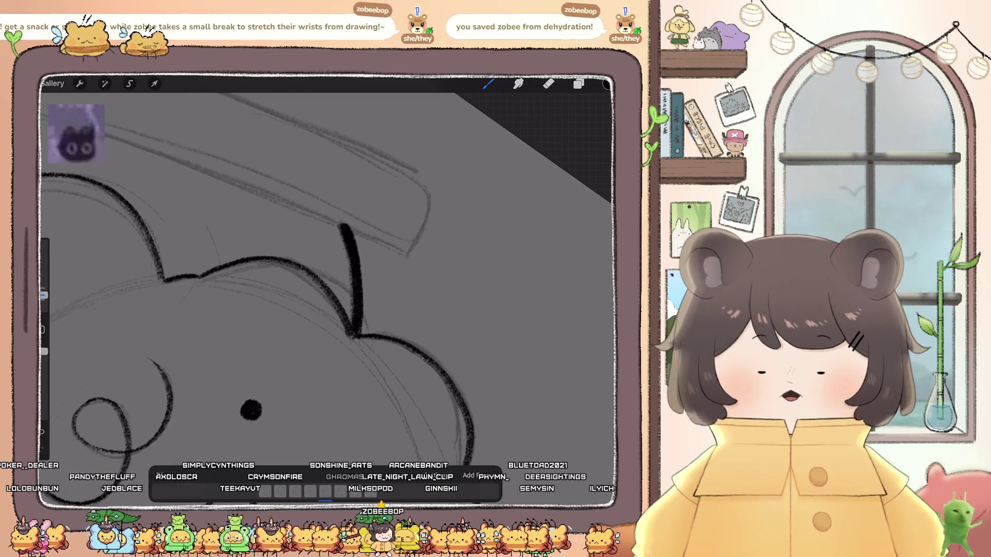
- Ink and thicken the scallop's inner dividing line along the body edge
scroll(325, 289, "down", 5)
scroll(325, 289, "up", 5)
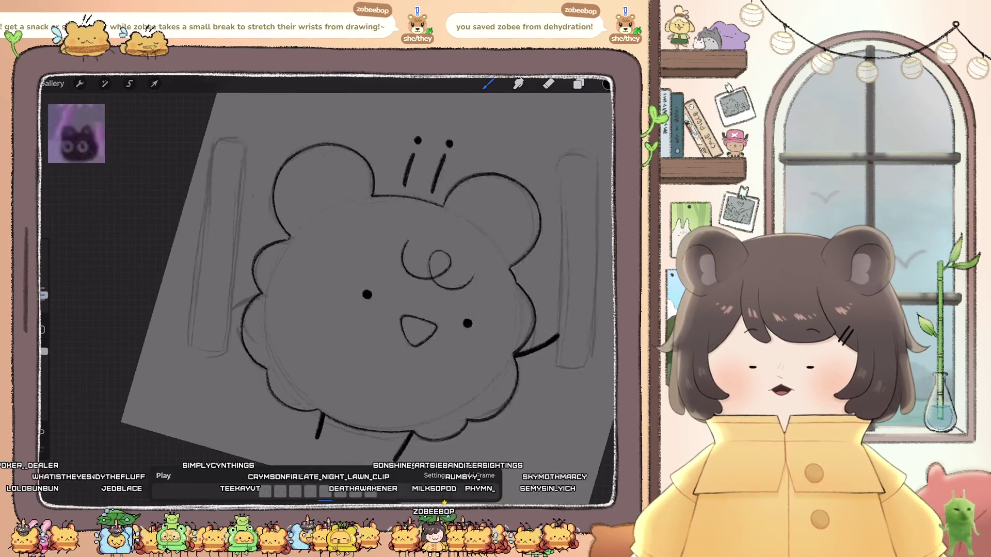
scroll(325, 273, "up", 3)
left_click_drag(316, 285, 313, 321)
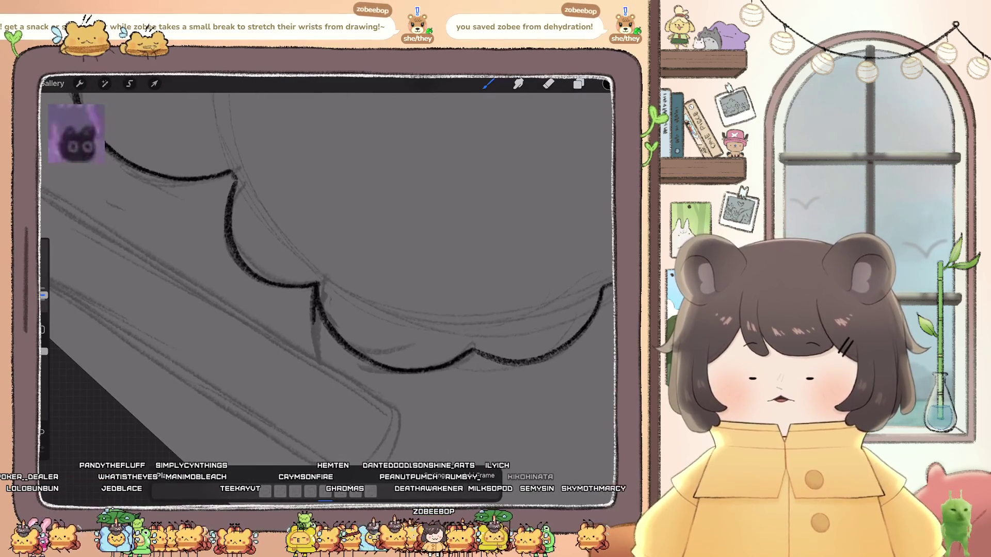
left_click_drag(314, 286, 320, 359)
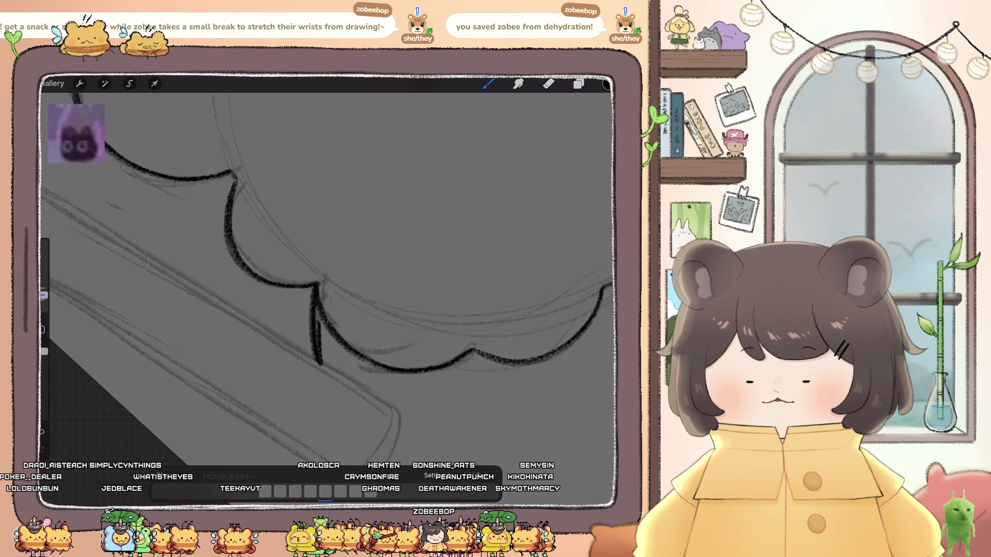
left_click_drag(322, 324, 324, 354)
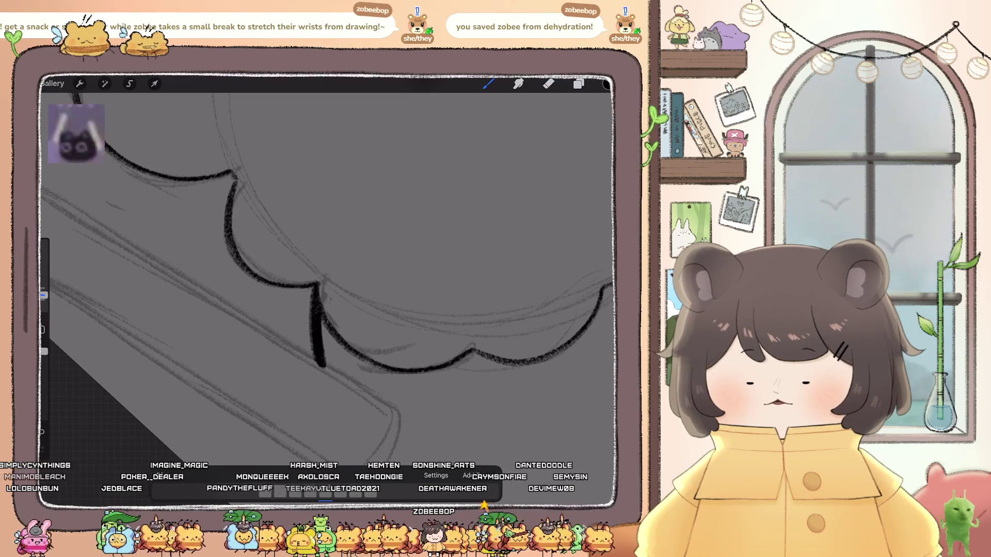
scroll(327, 268, "down", 5)
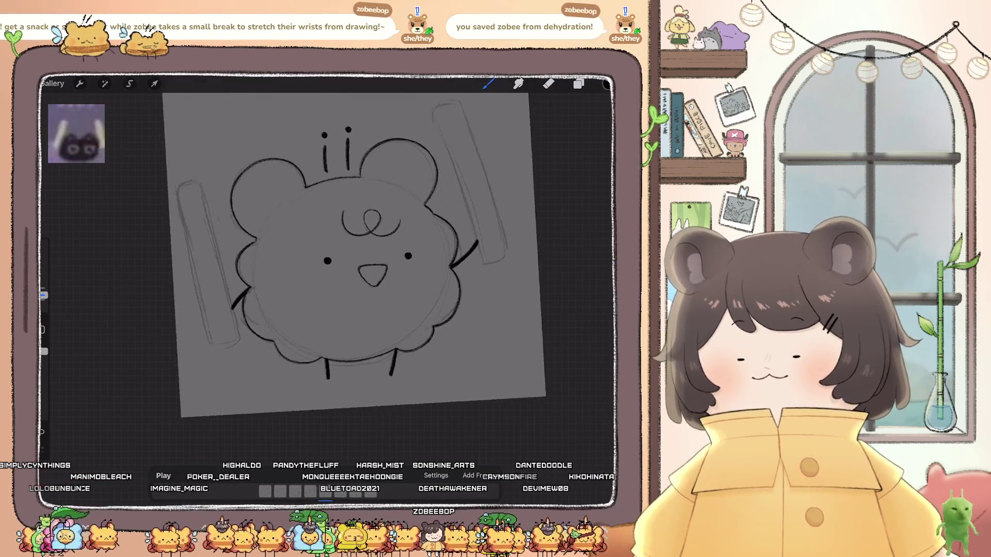
scroll(337, 285, "up", 3)
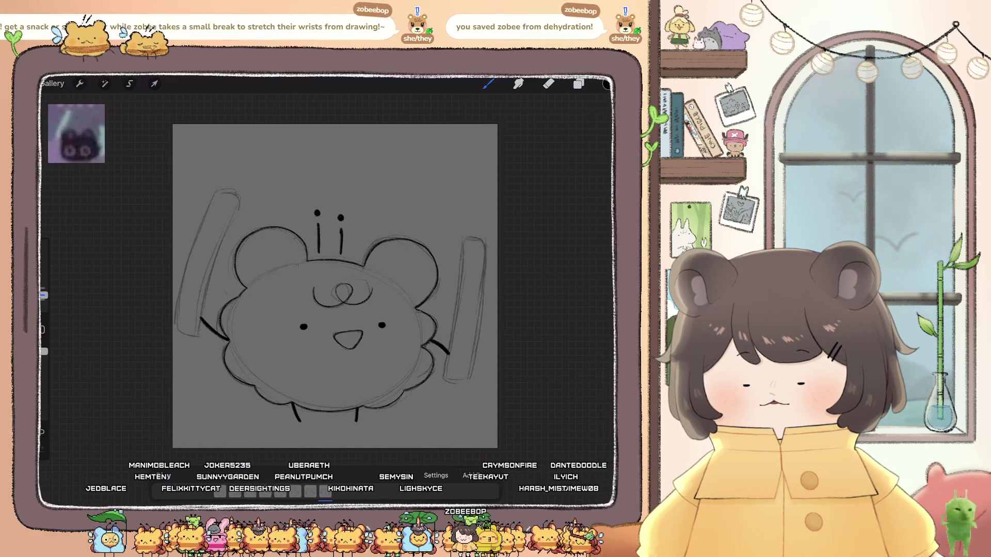
- Stop playback and duplicate the current animation frame
left_click(436, 475)
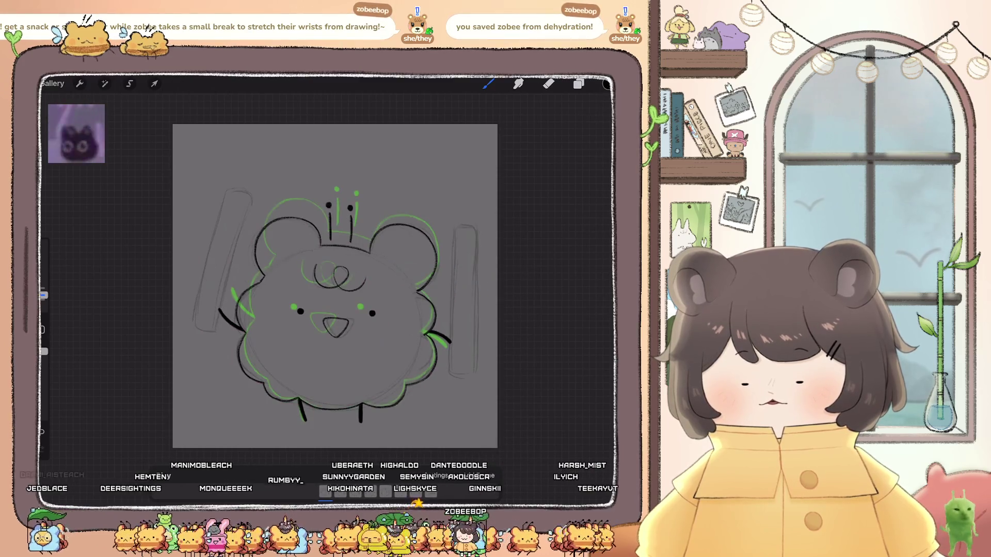
left_click(325, 491)
left_click(294, 400)
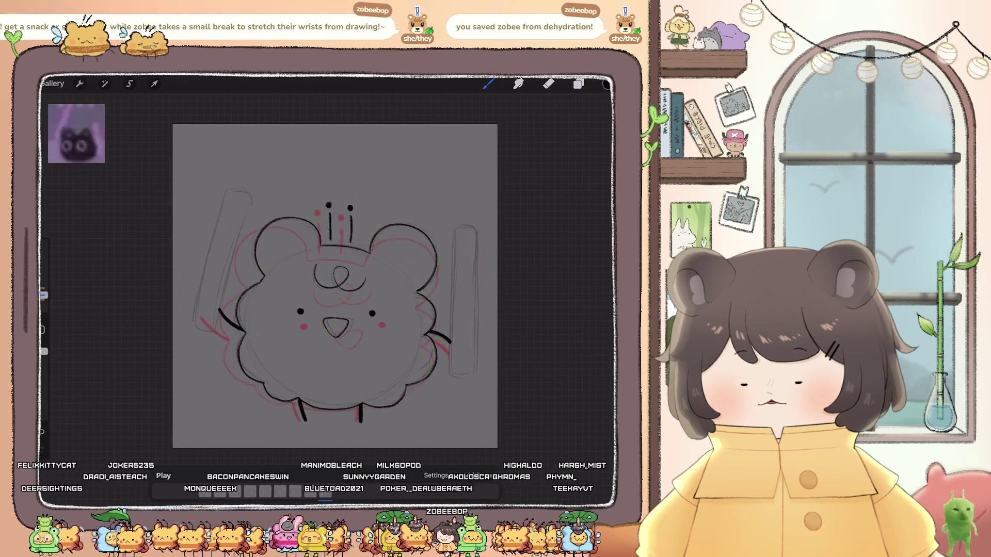
scroll(335, 286, "up", 3)
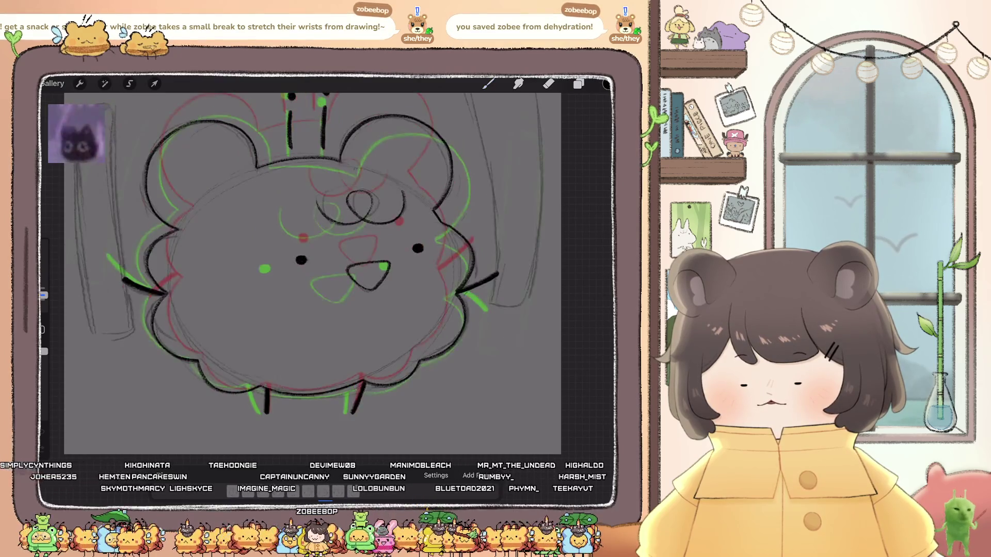
- Select the brush and move down the layer list to Layer 23
left_click(487, 84)
scroll(310, 258, "up", 2)
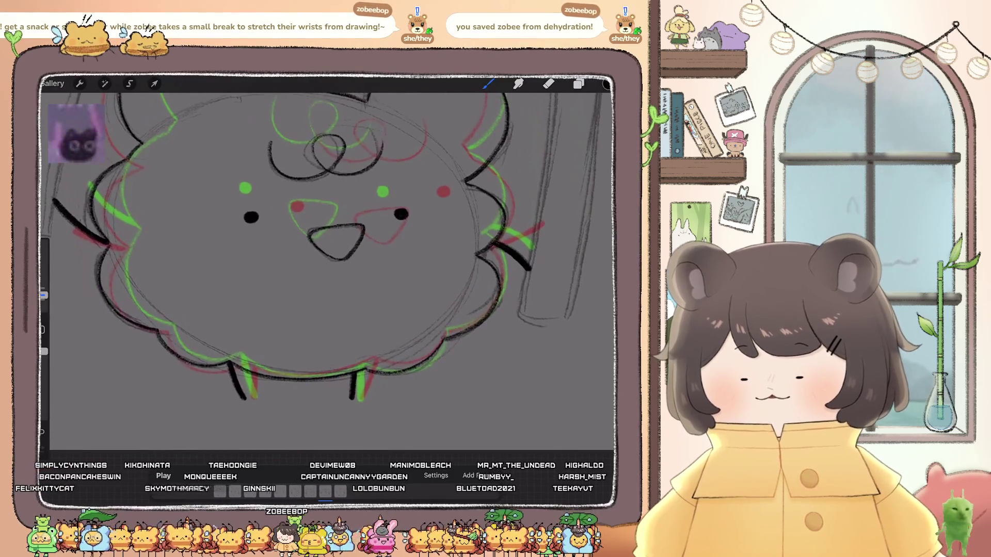
left_click(578, 83)
left_click(521, 268)
left_click(521, 299)
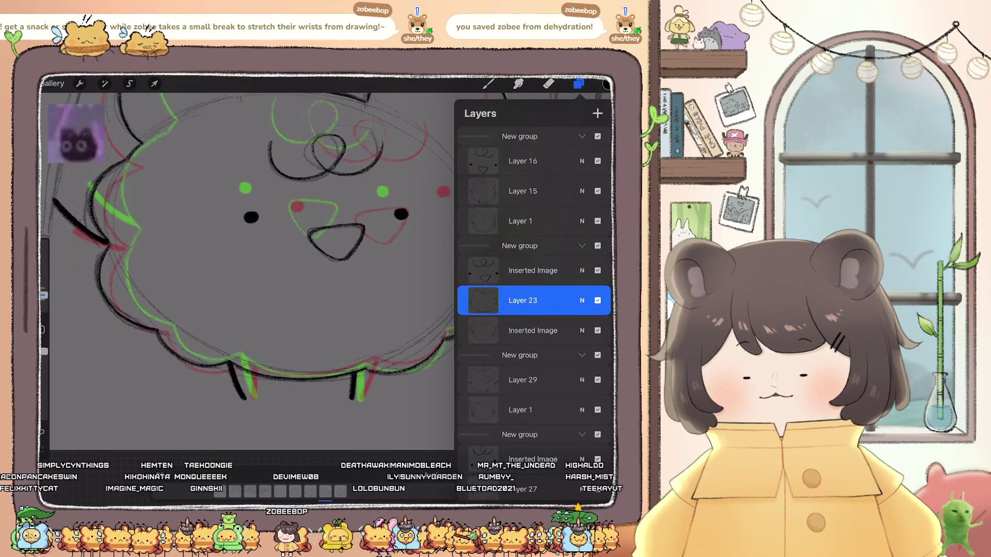
- Erase the overhanging tips of the black strokes beside the bear
left_click(549, 83)
scroll(325, 273, "up", 3)
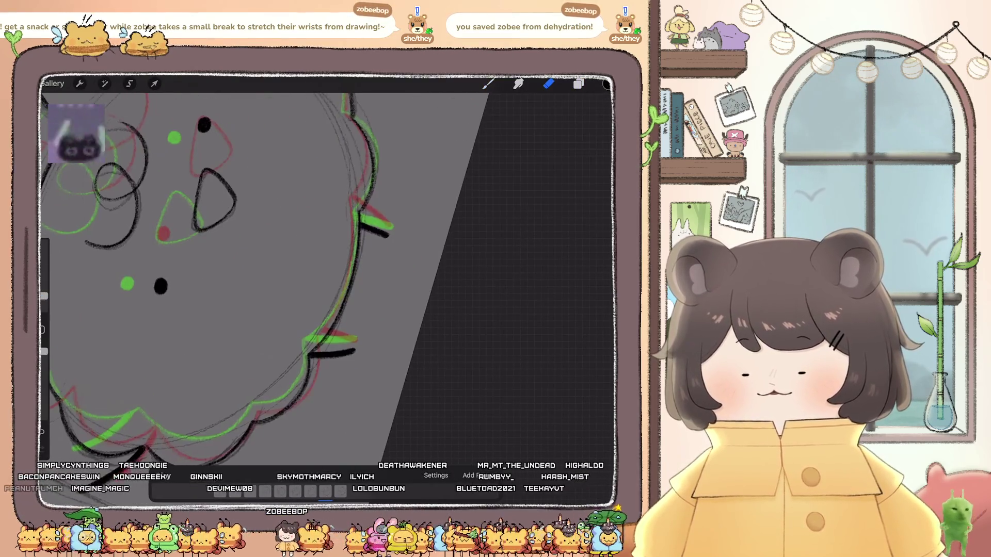
scroll(330, 338, "up", 2)
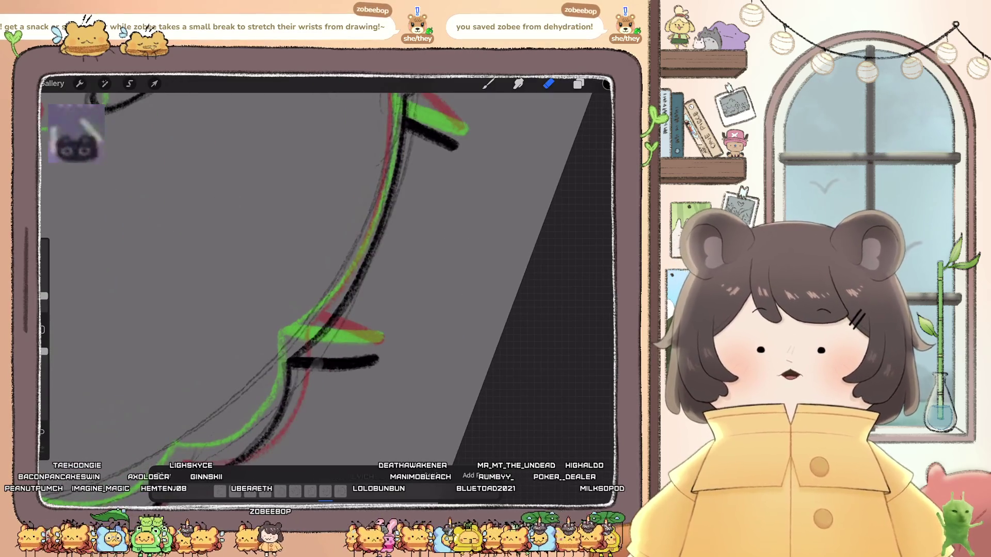
left_click_drag(381, 359, 313, 362)
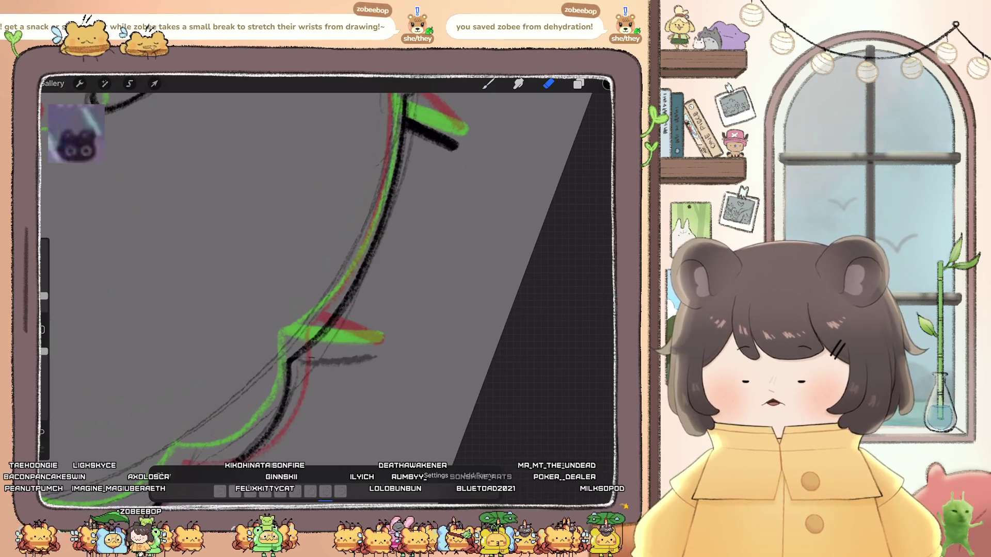
scroll(310, 268, "up", 5)
mouse_move(329, 245)
left_mouse_down()
mouse_move(329, 258)
mouse_move(356, 266)
left_mouse_up()
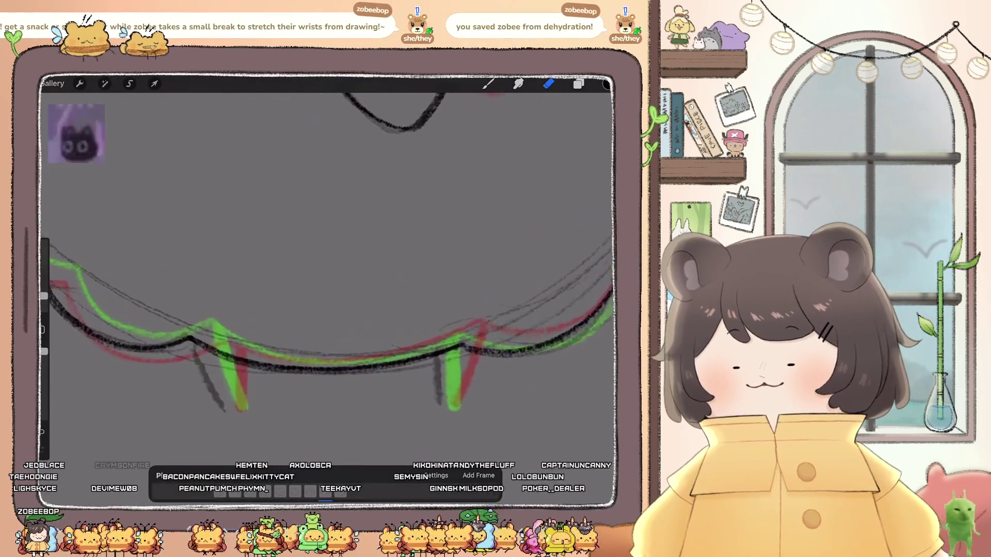
- Draw black lines down the left and right legs, undoing extra right-leg strokes
left_click(488, 83)
left_click_drag(226, 354, 238, 407)
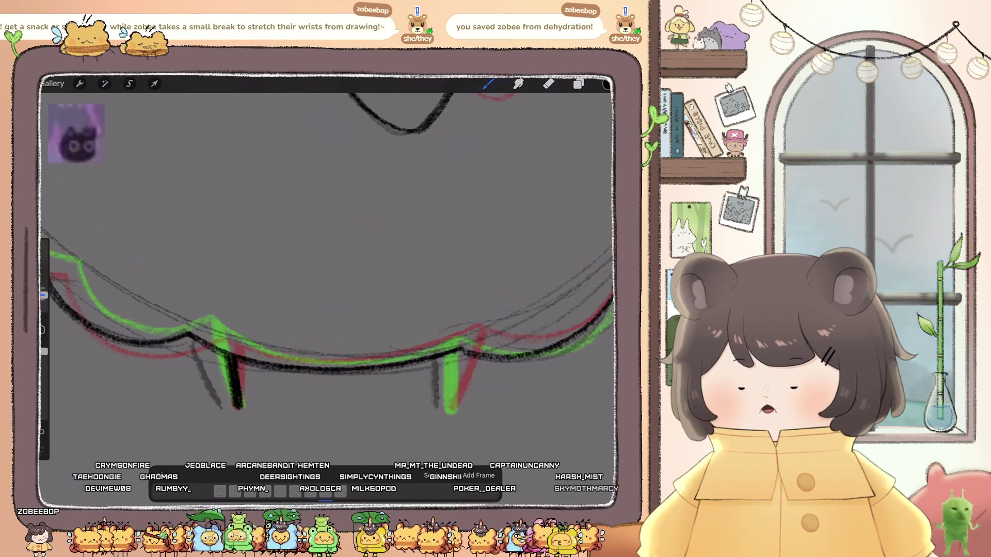
mouse_move(361, 309)
left_mouse_down()
mouse_move(243, 244)
mouse_move(240, 284)
left_mouse_up()
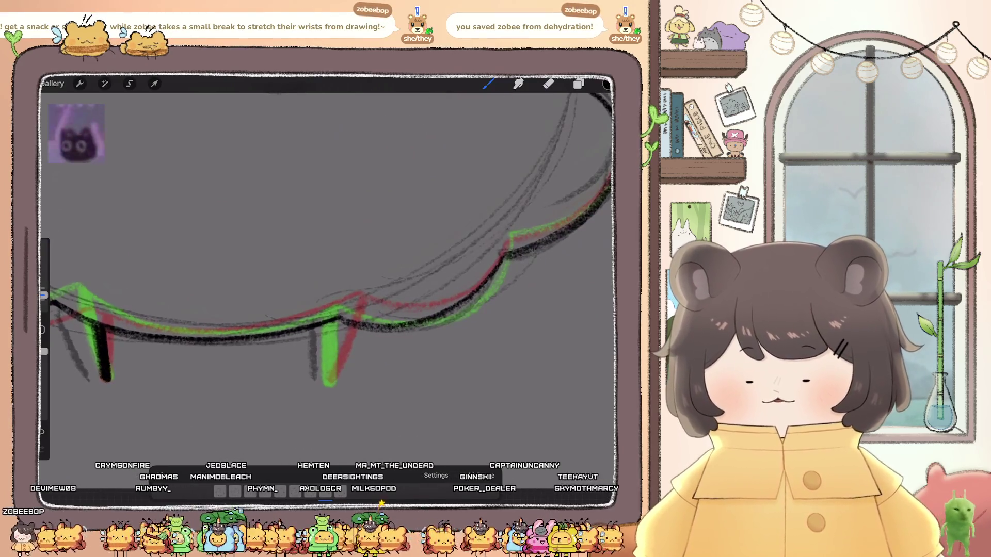
left_click_drag(333, 325, 329, 385)
left_click_drag(339, 321, 337, 351)
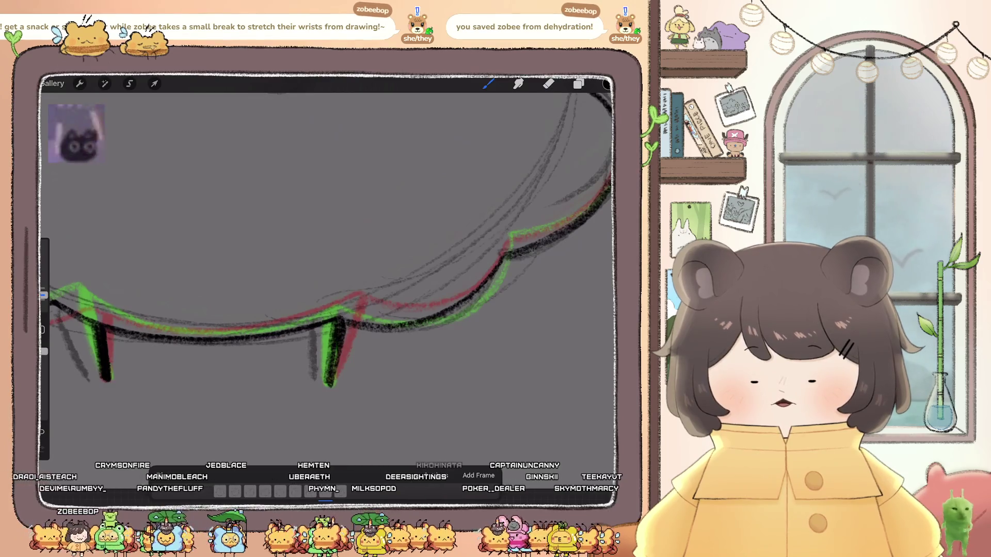
key("ctrl+z")
key("ctrl+shift+z")
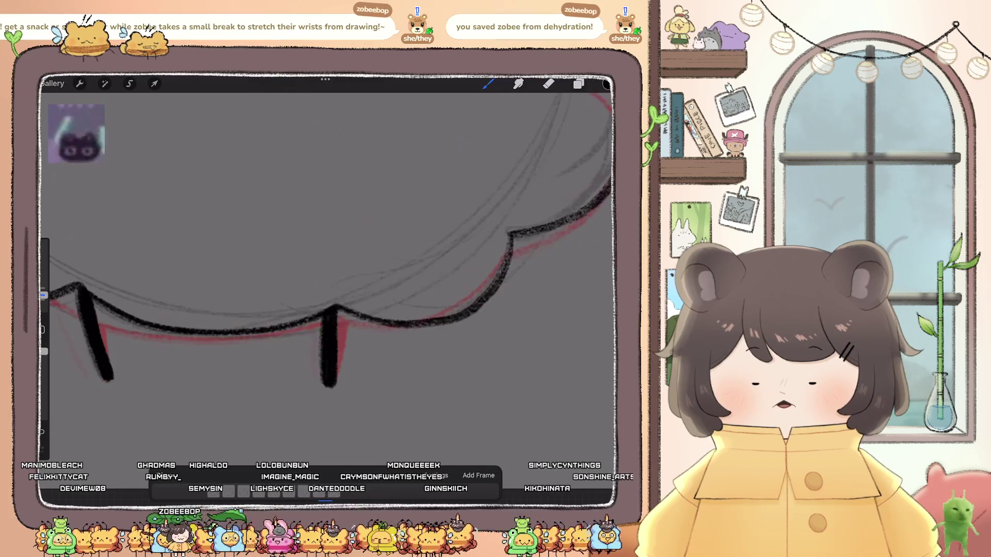
- Delete the current animation frame and switch to Layer 27 for drawing
left_click(325, 490)
left_click(289, 419)
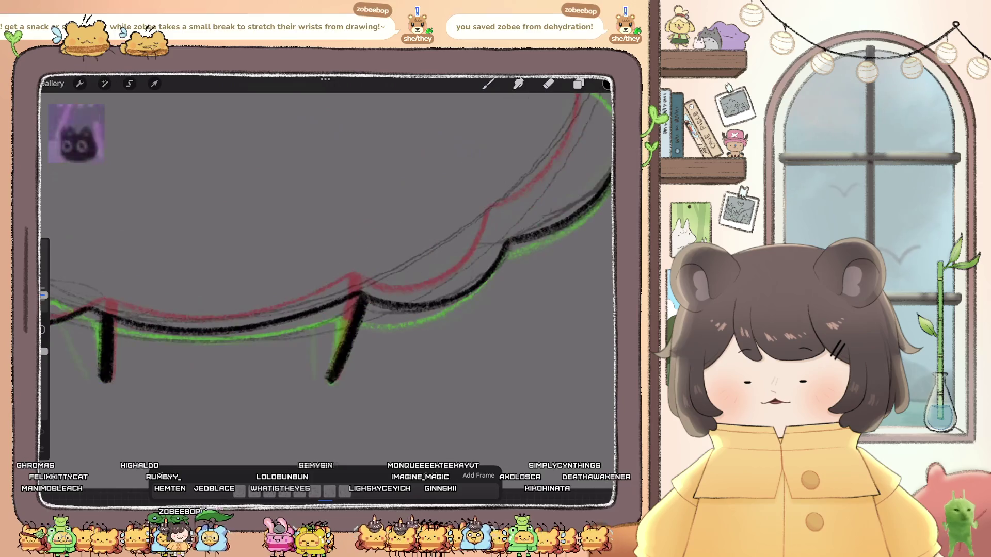
left_click(578, 83)
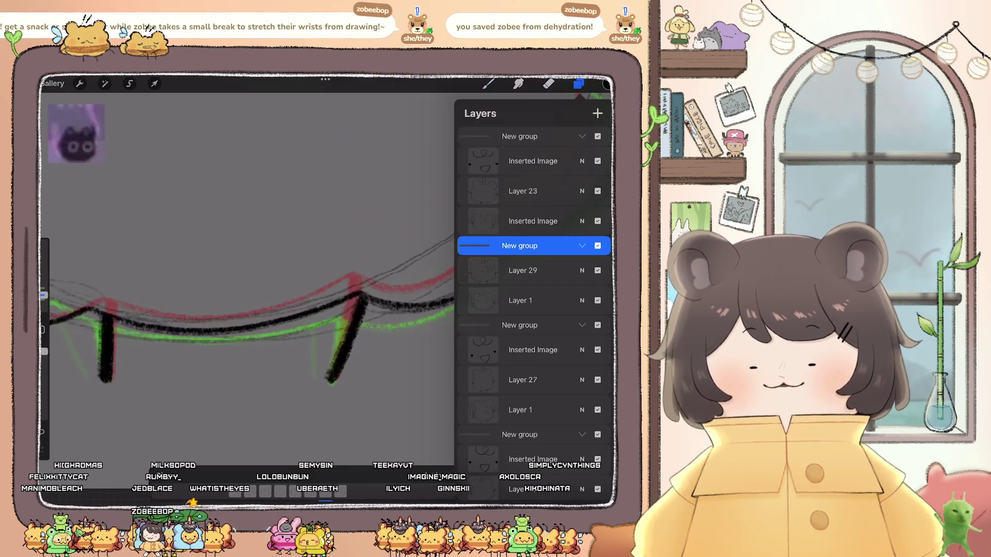
left_click(523, 270)
left_click(579, 84)
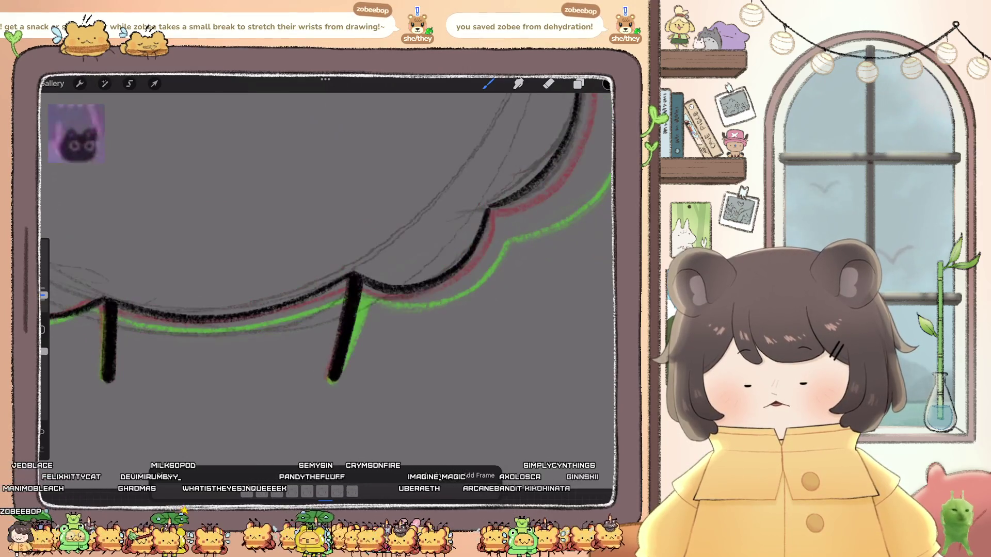
left_click(579, 83)
left_click(531, 336)
left_click(532, 367)
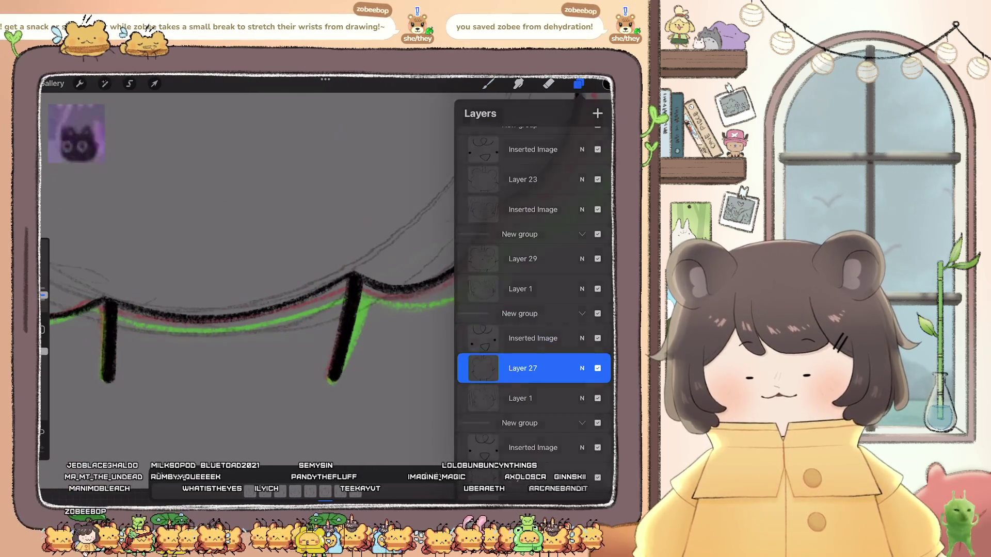
left_click(488, 83)
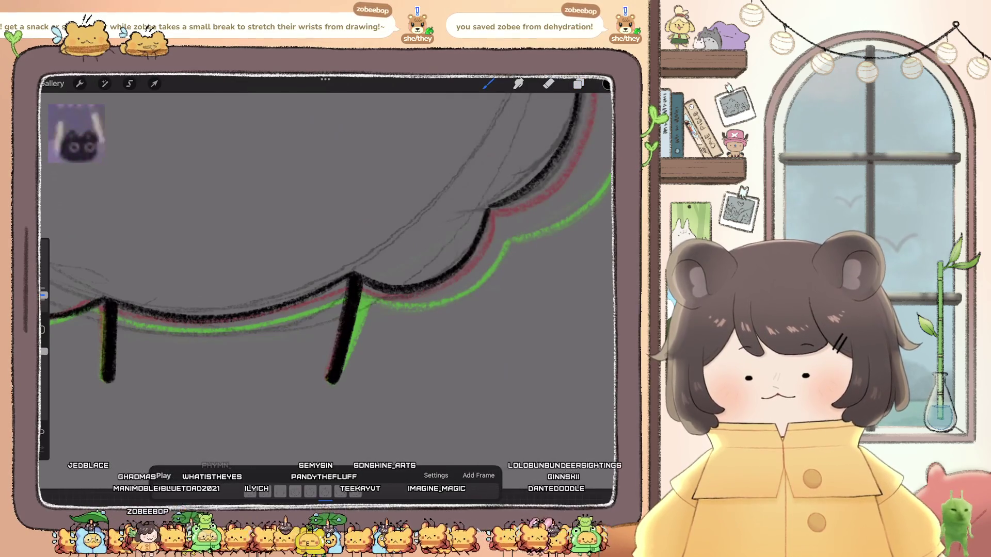
scroll(325, 258, "down", 5)
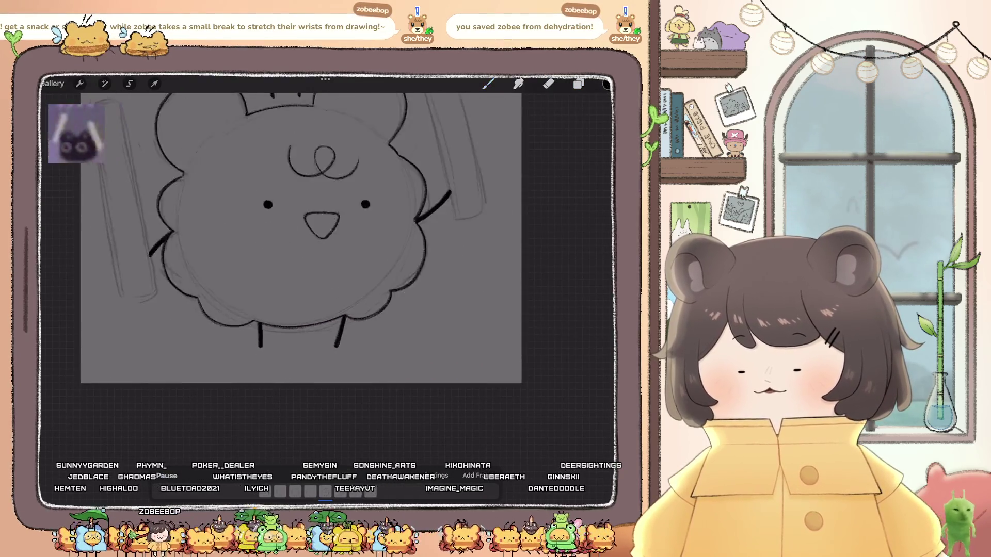
- Zoom the canvas and pause the bear animation on one onion-skinned frame
scroll(325, 258, "down", 5)
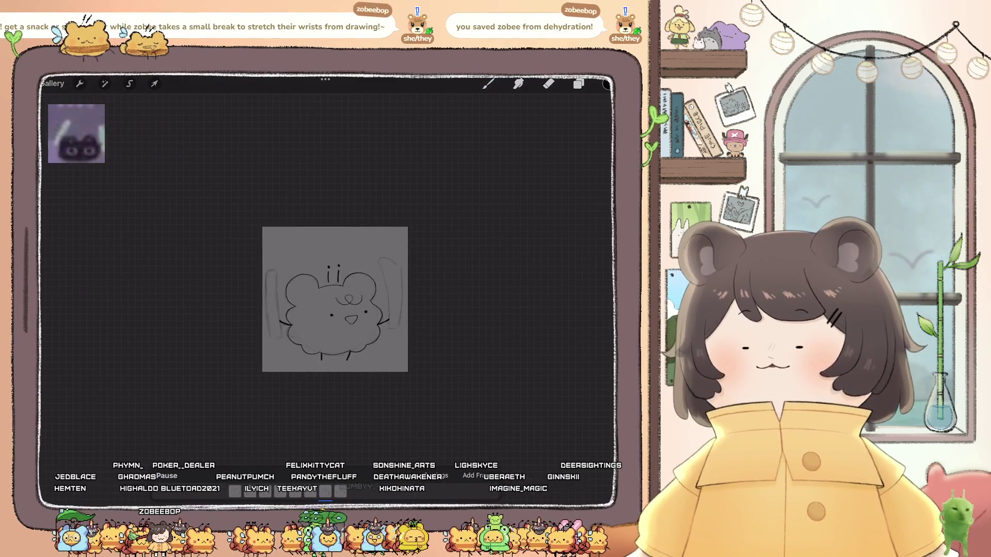
scroll(335, 296, "up", 3)
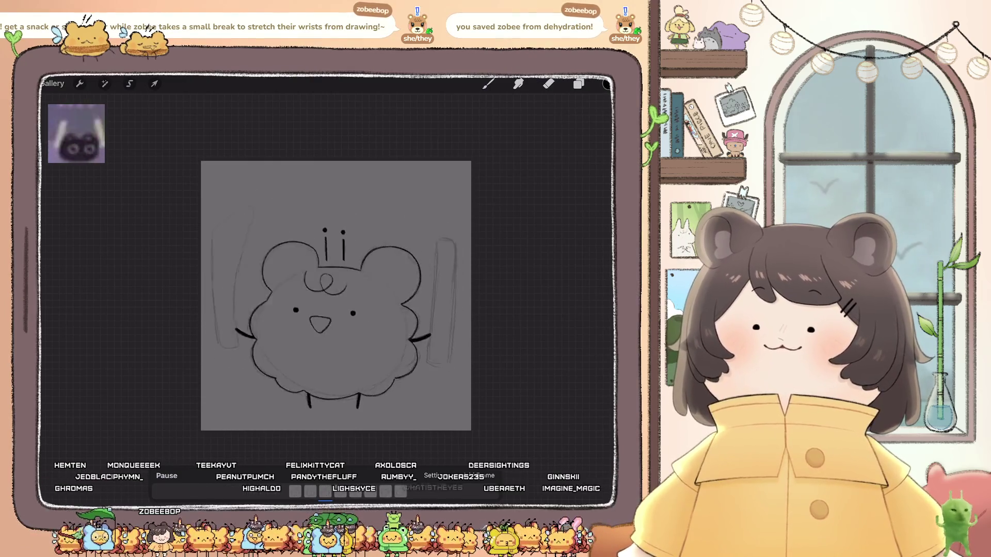
scroll(335, 295, "down", 5)
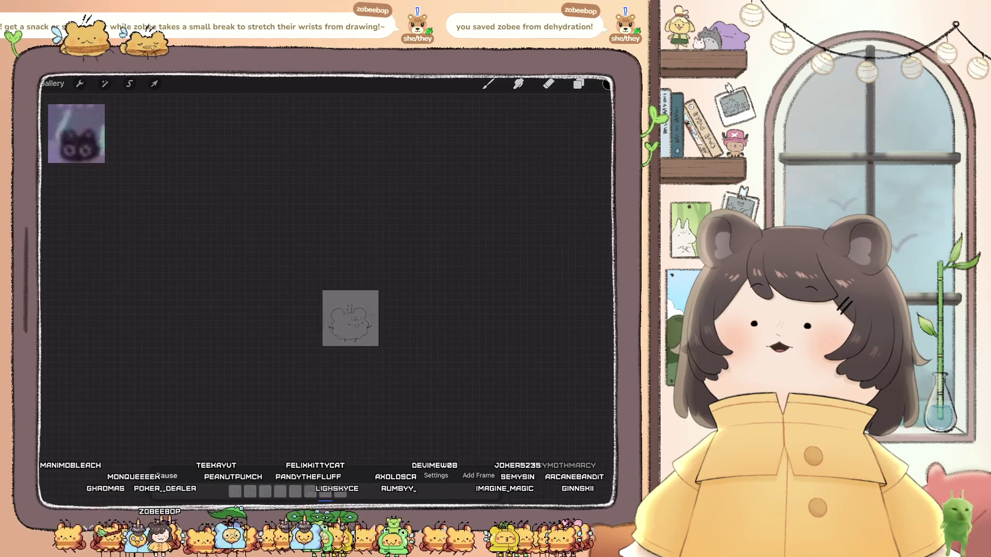
scroll(310, 279, "up", 5)
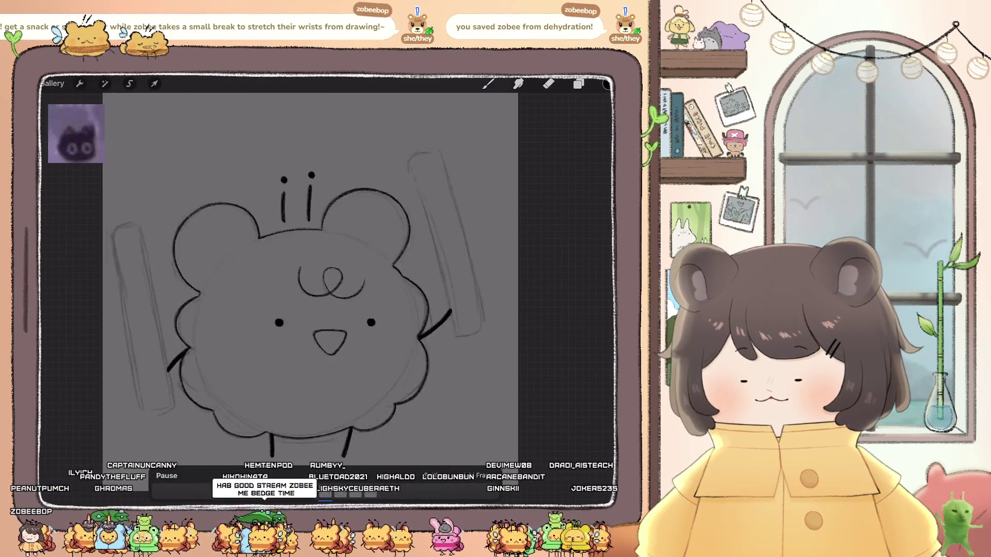
left_click(167, 476)
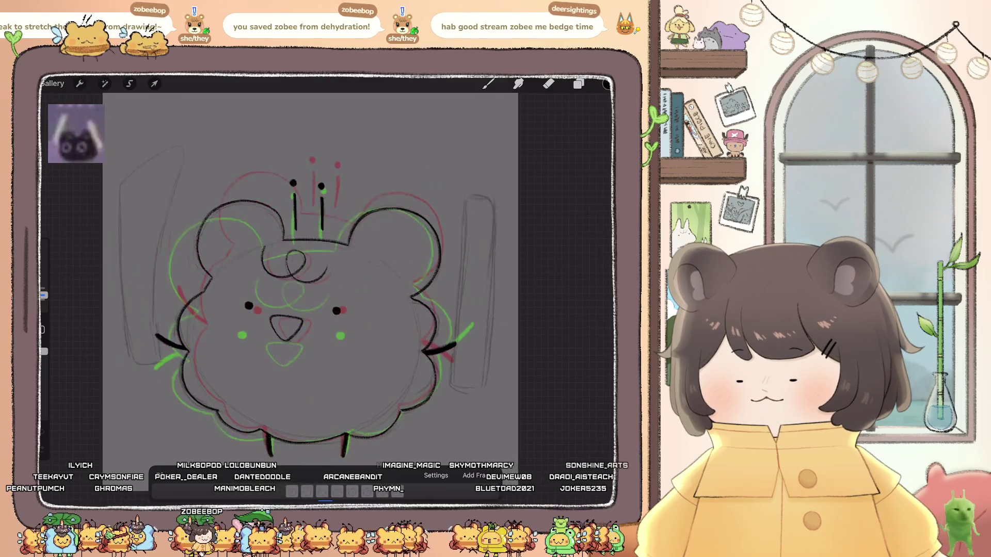
- Nudge the Inserted Image layer's eyes and nose slightly left
left_click(578, 84)
left_click(531, 338)
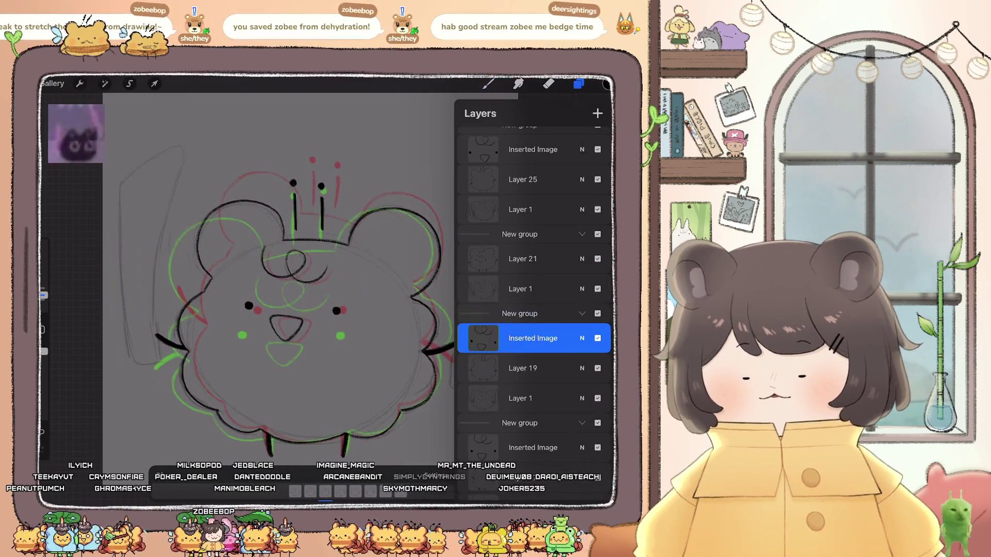
left_click(155, 83)
left_click_drag(316, 415, 307, 416)
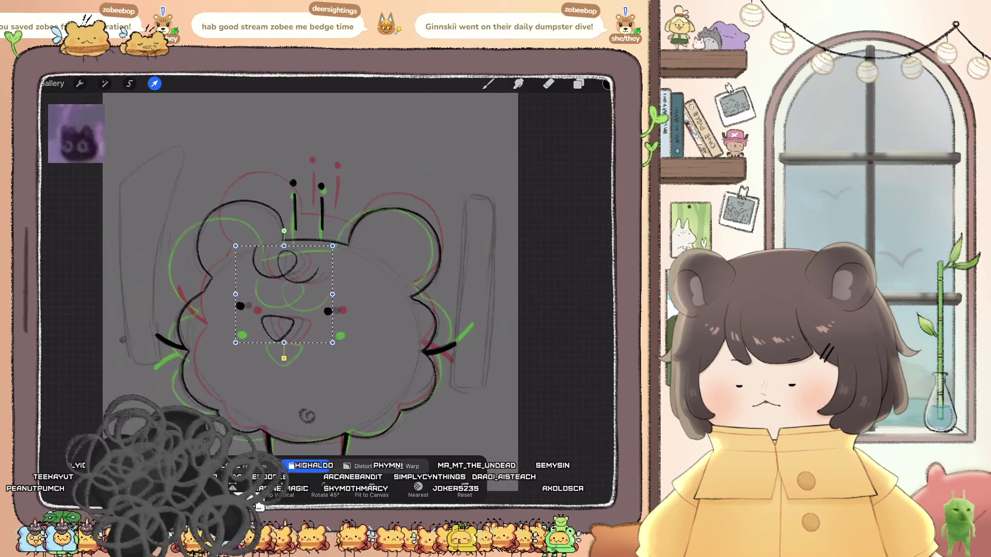
left_click(488, 84)
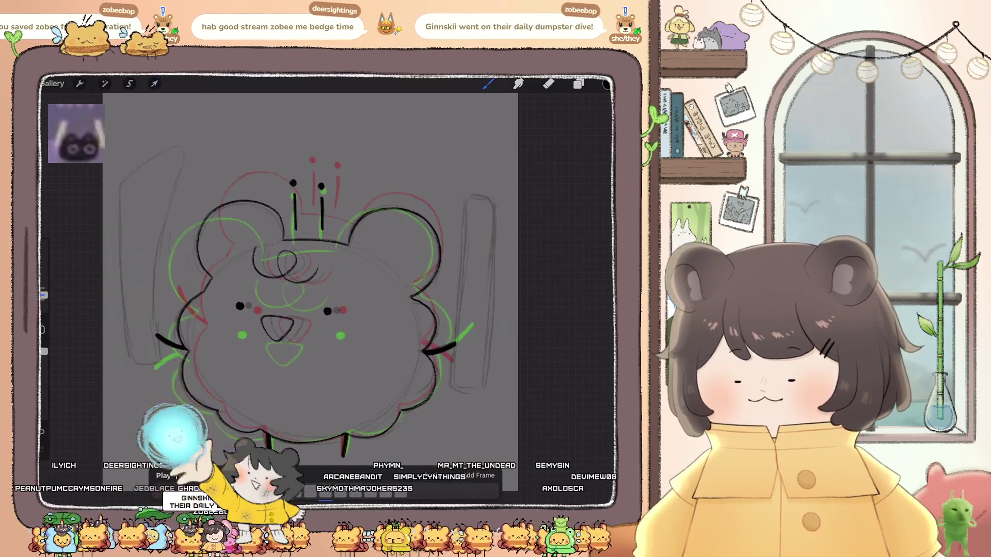
- Hide the grey barbell sketch layer
scroll(310, 289, "down", 2)
scroll(294, 281, "down", 2)
scroll(292, 273, "up", 1)
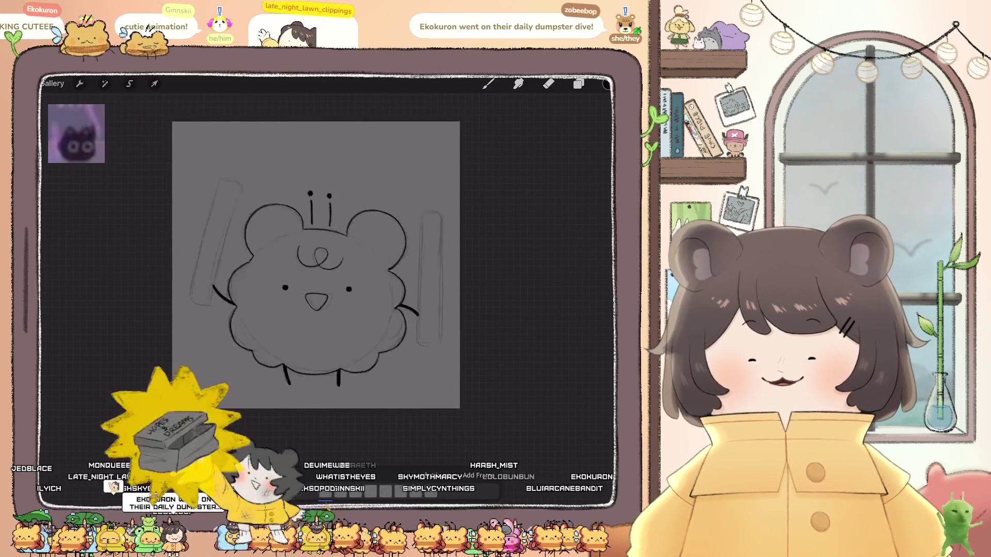
left_click(598, 289)
- Hide three Layer 1 barbell sketch layers and one Inserted Image layer
left_click(598, 398)
left_click(598, 179)
scroll(534, 289, "down", 5)
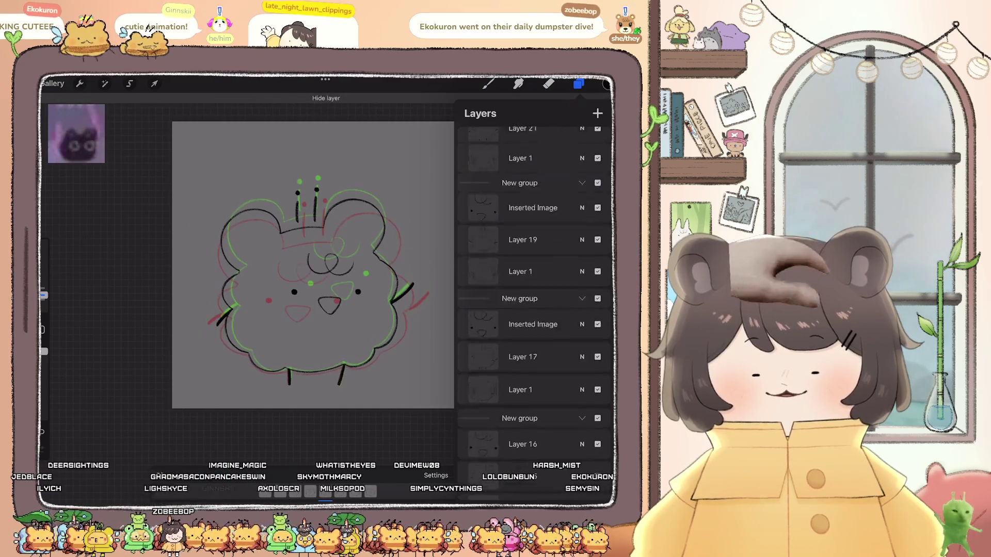
left_click(598, 354)
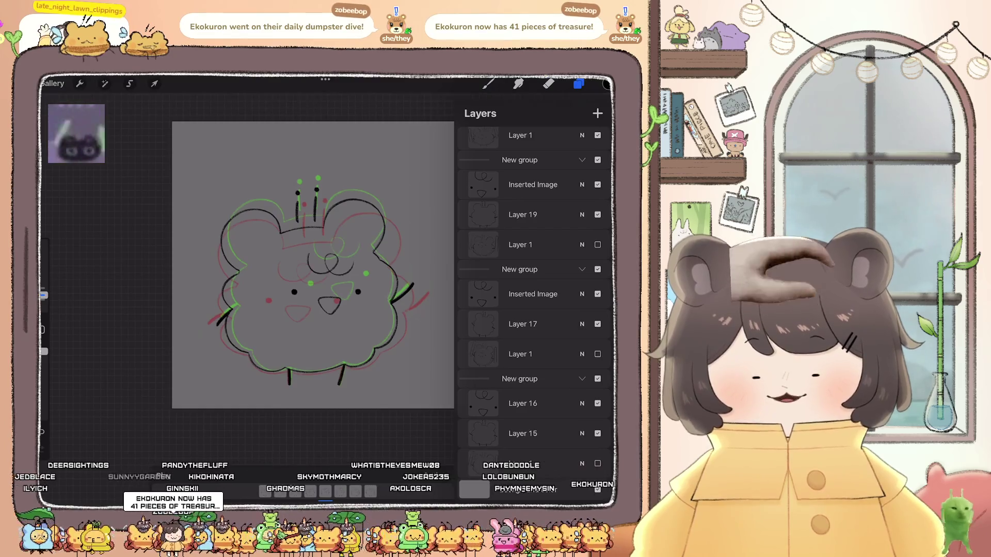
scroll(534, 310, "up", 4)
scroll(534, 289, "up", 3)
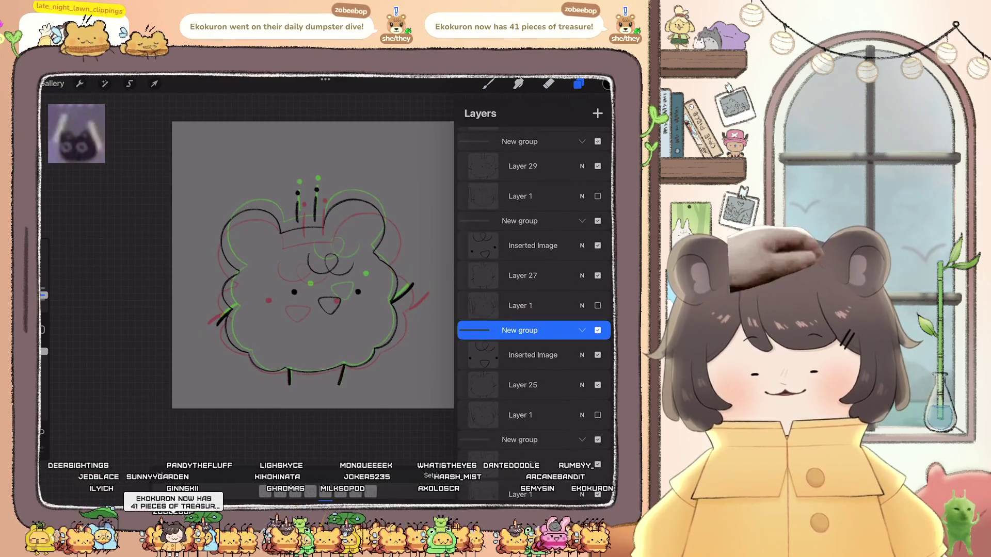
scroll(534, 289, "up", 3)
left_click(597, 223)
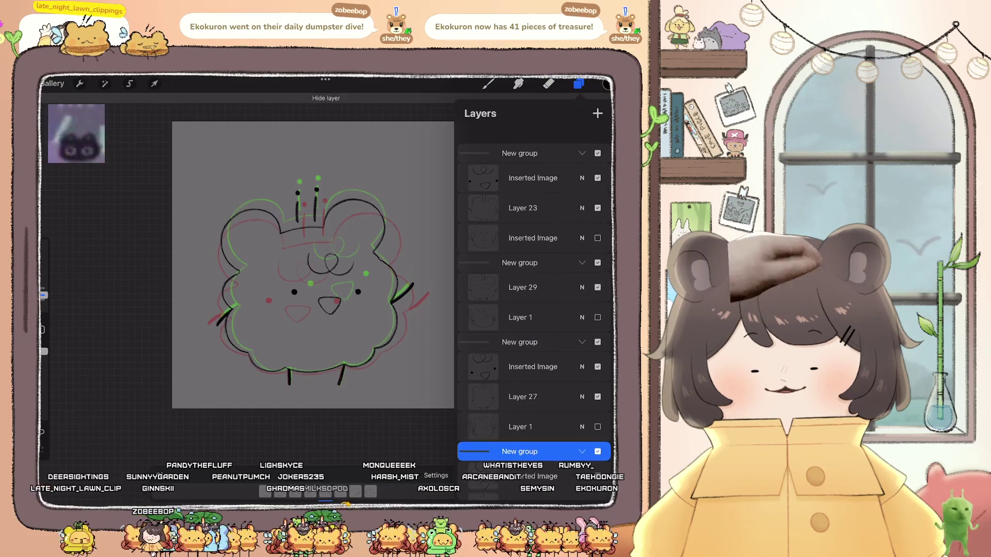
left_click(578, 83)
- Play the bear animation, stopping once to check a frame, then resume playback
left_click(407, 475)
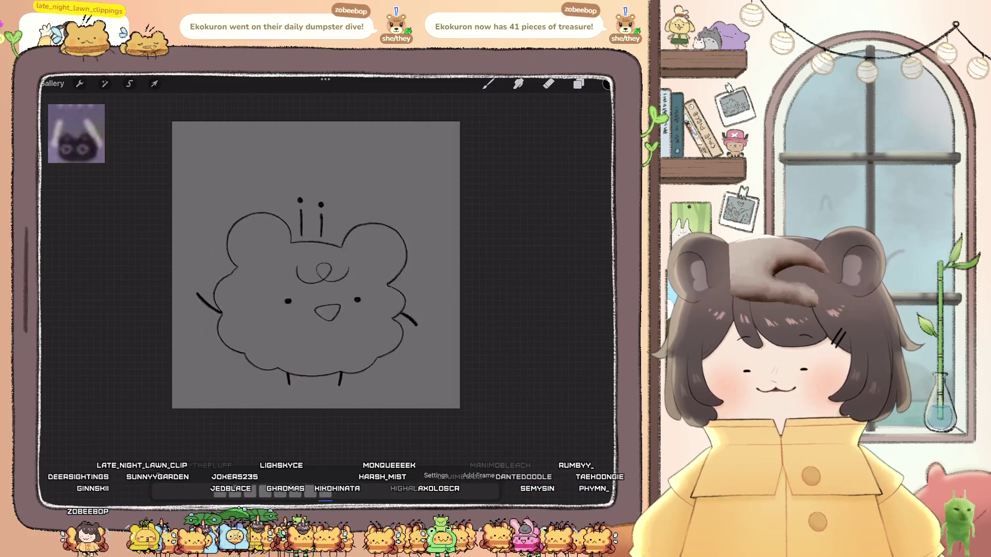
left_click(408, 476)
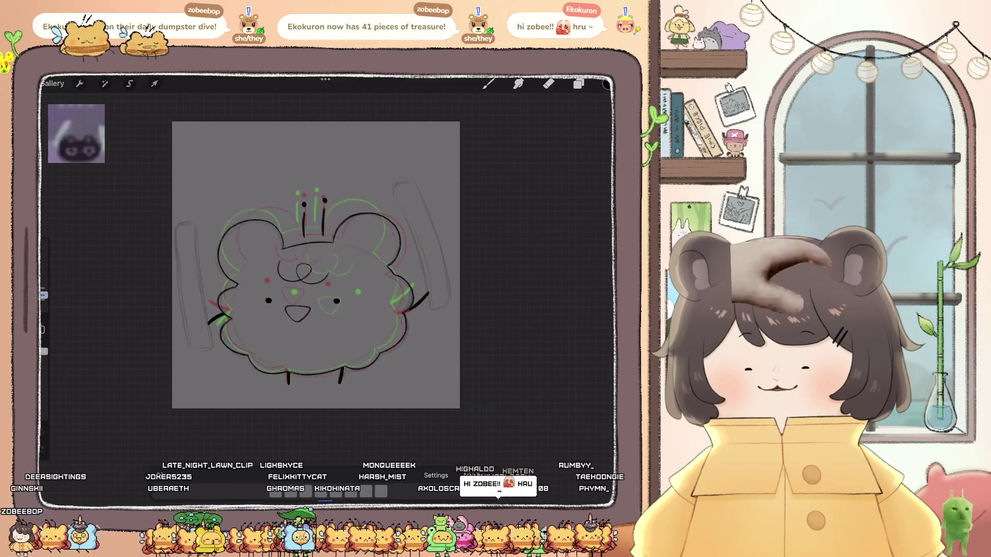
left_click(578, 83)
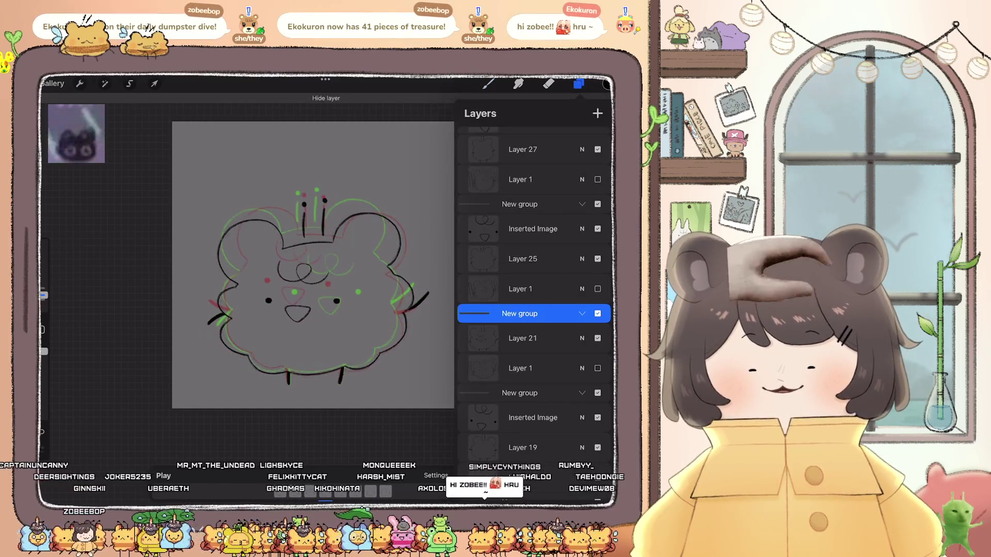
left_click(579, 84)
left_click(163, 475)
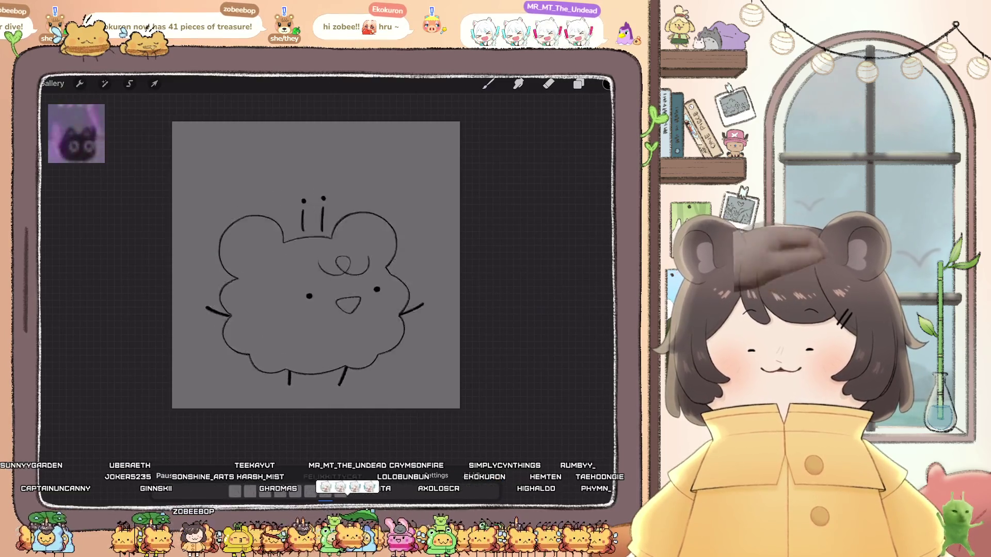
scroll(316, 265, "down", 3)
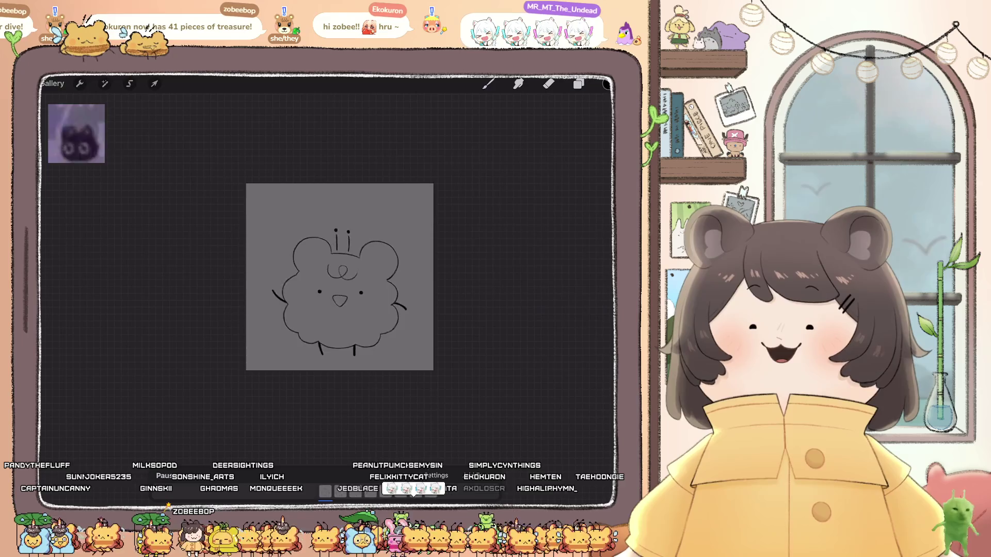
scroll(315, 295, "up", 3)
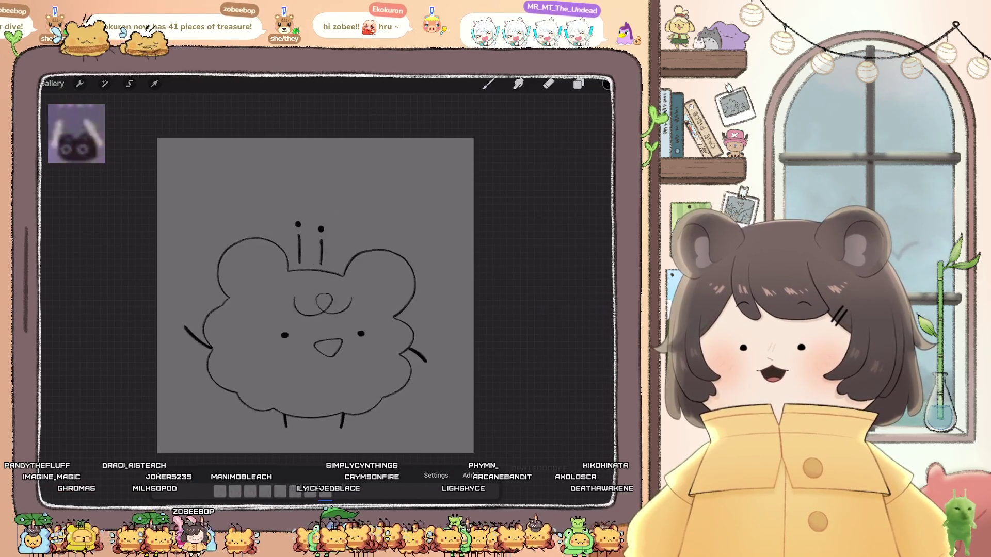
scroll(316, 295, "up", 3)
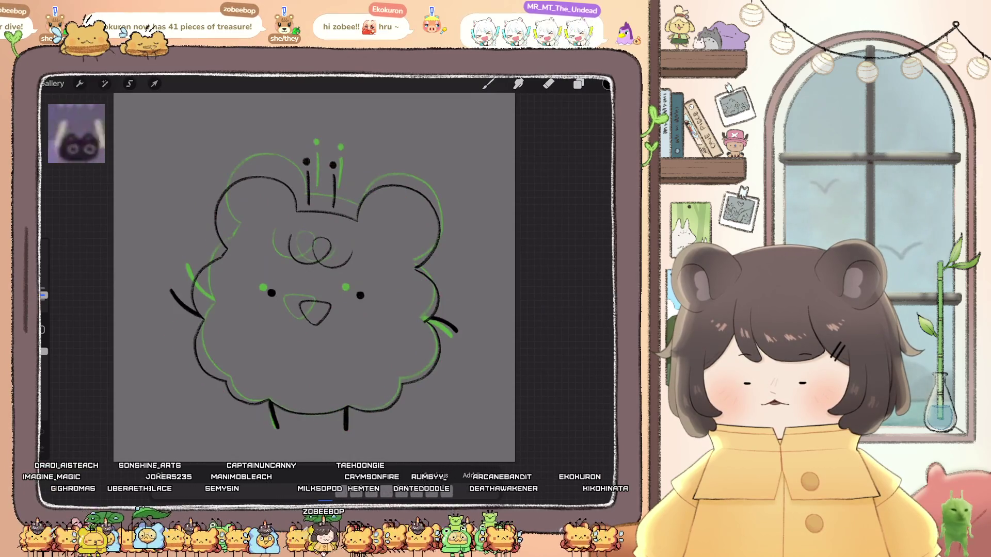
scroll(315, 278, "up", 2)
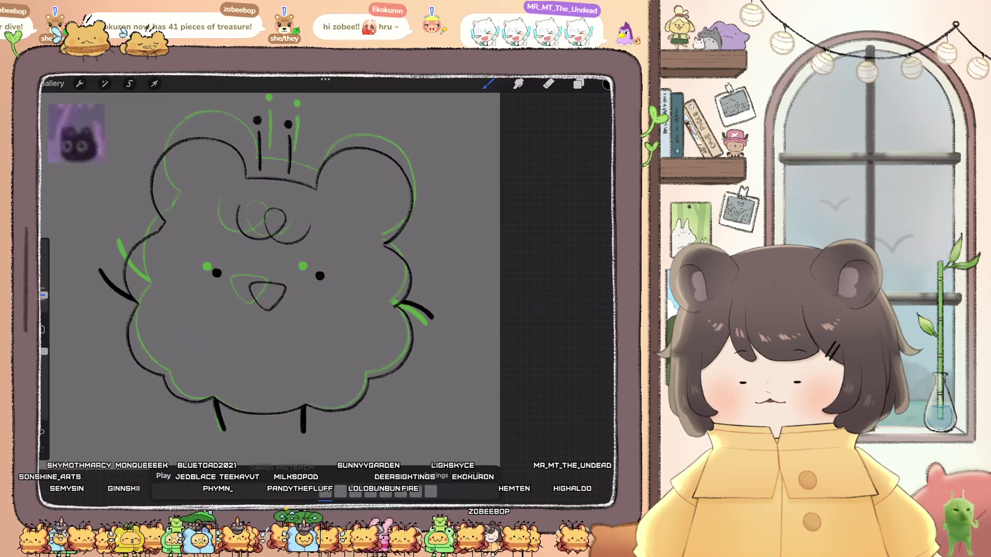
- Select the next animation frame and duplicate it
left_click(431, 491)
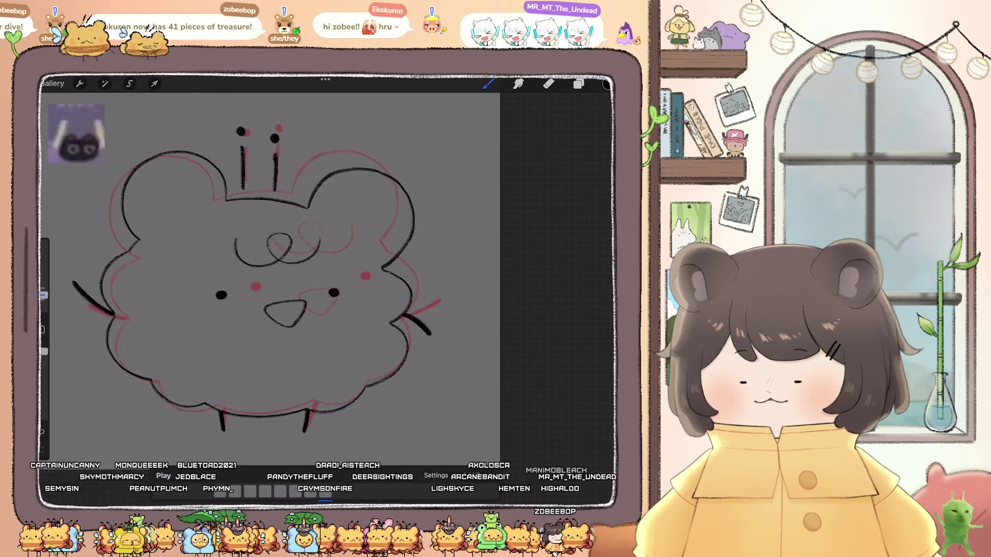
left_click(325, 492)
left_click(293, 402)
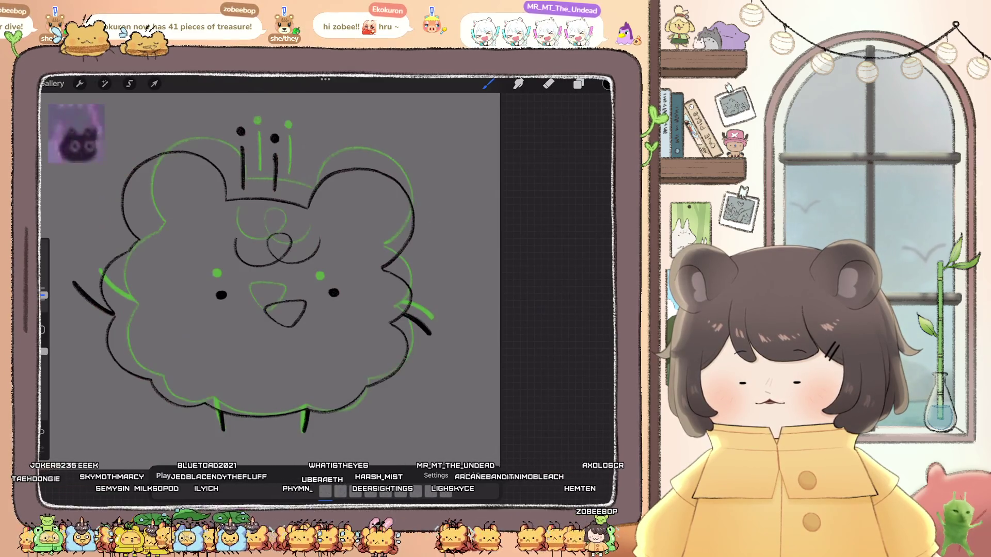
scroll(241, 281, "up", 3)
scroll(232, 279, "up", 2)
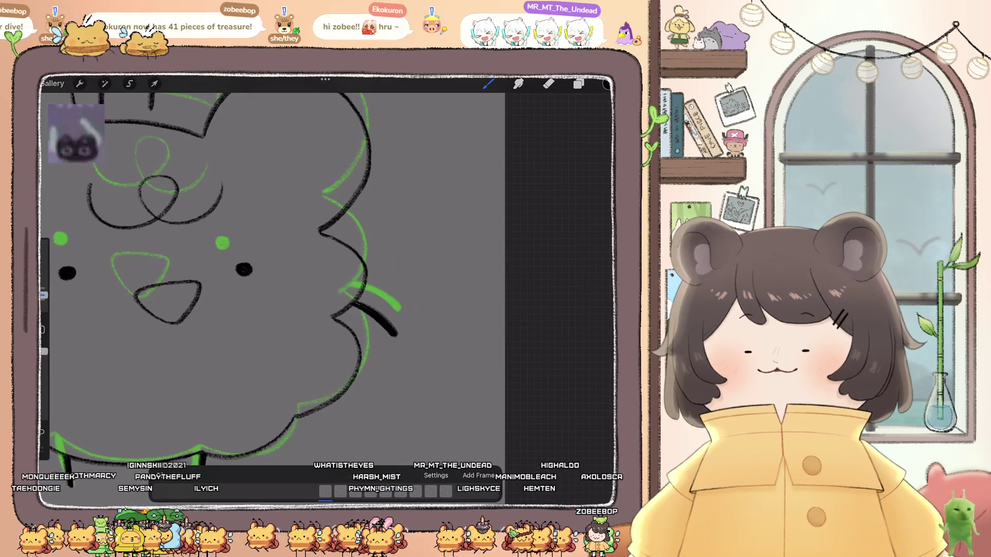
scroll(232, 279, "up", 2)
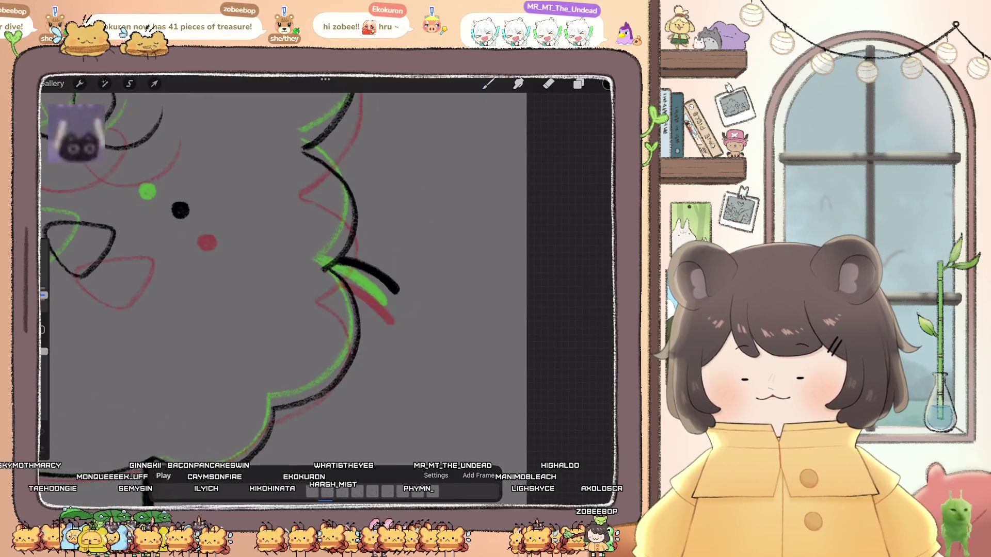
left_click(488, 84)
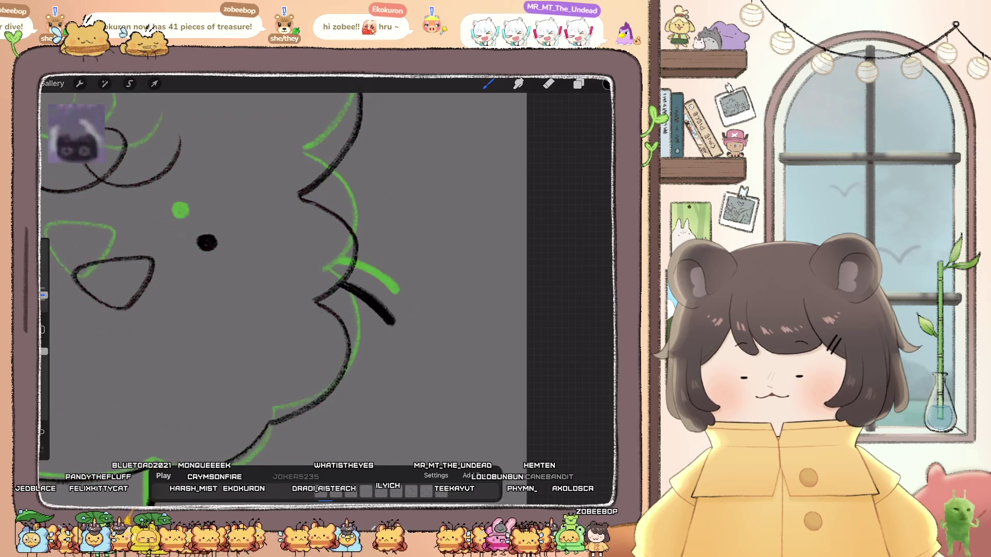
- On Layer 23, lasso the bear's arm stroke and move it up and to the right
left_click(578, 84)
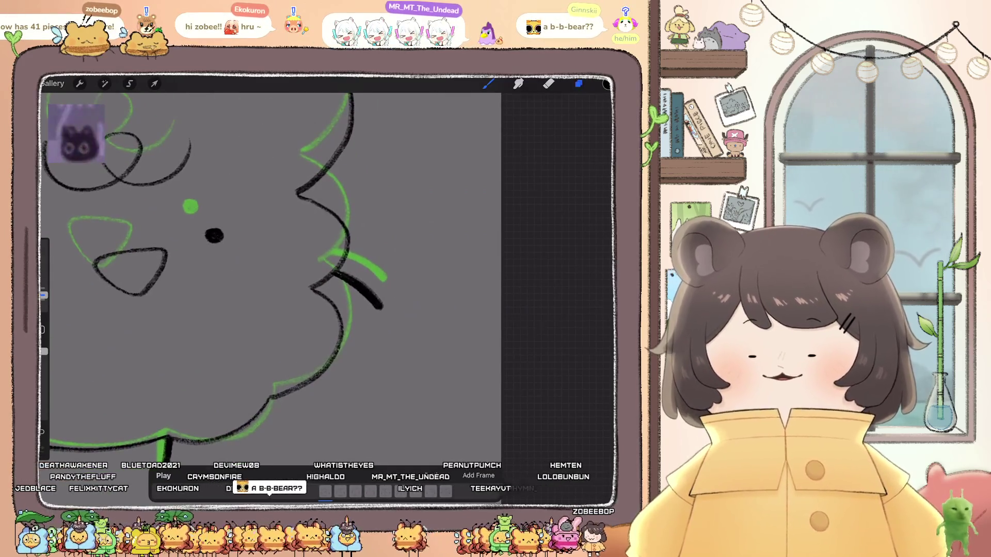
left_click(522, 404)
left_click(522, 433)
left_click(129, 83)
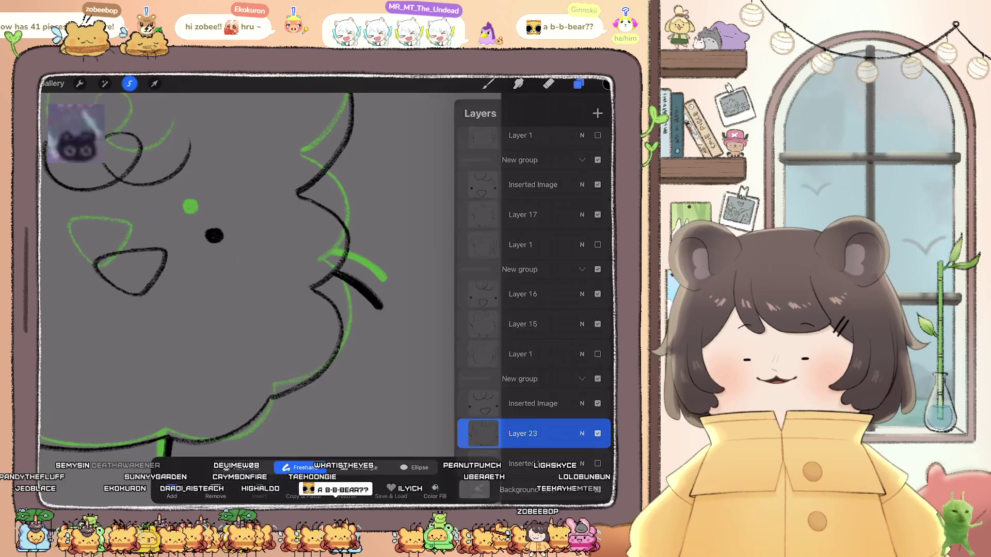
left_click(340, 223)
left_click_drag(303, 269, 293, 276)
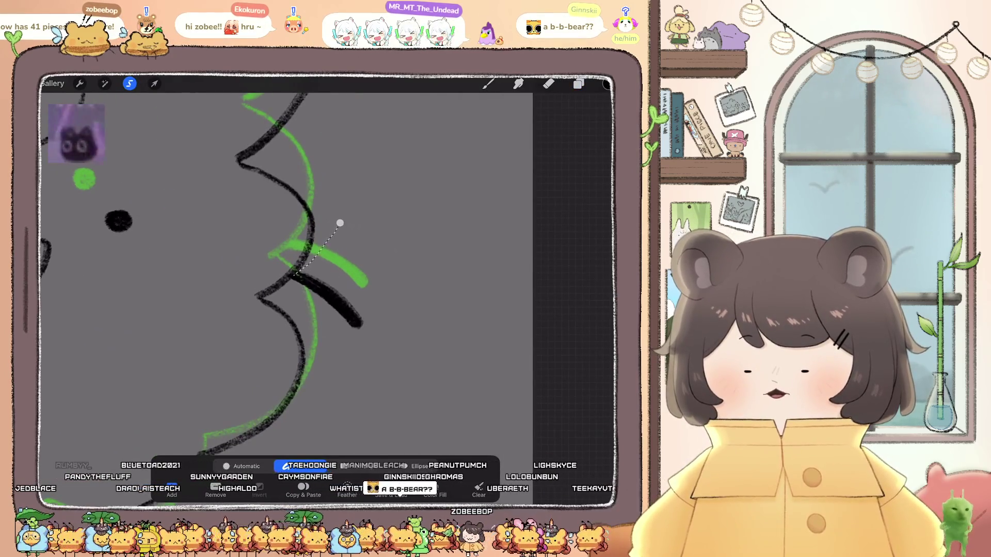
left_click_drag(369, 340, 340, 223)
left_click(155, 83)
left_click_drag(325, 299, 351, 251)
left_click(154, 83)
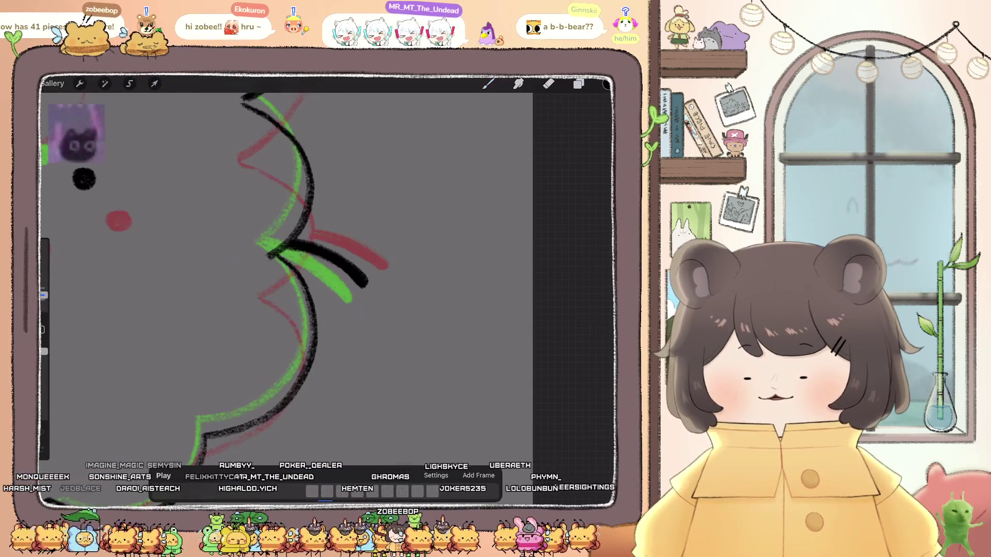
- Select another frame in the timeline and fit the whole drawing on screen
left_click(488, 84)
scroll(286, 279, "down", 5)
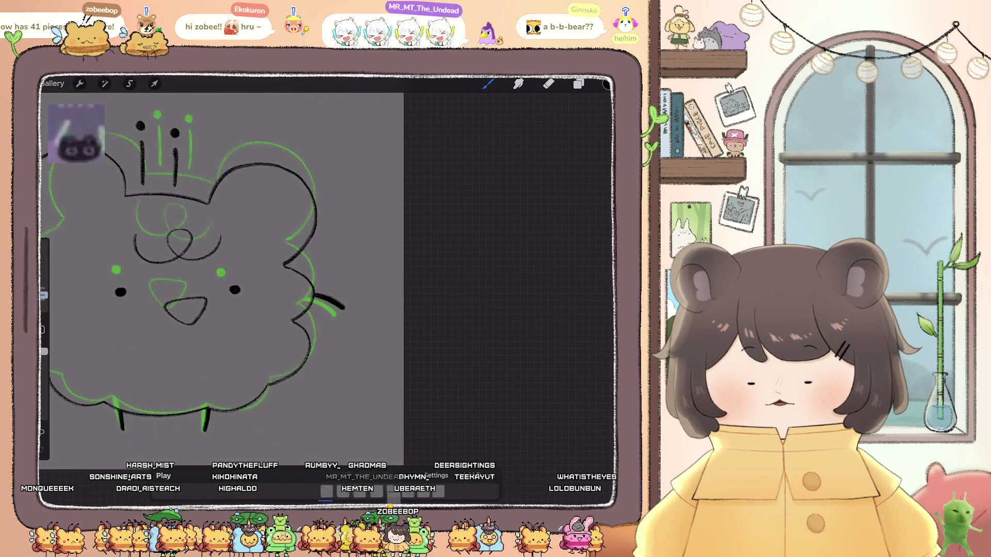
left_click(325, 490)
scroll(258, 269, "up", 2)
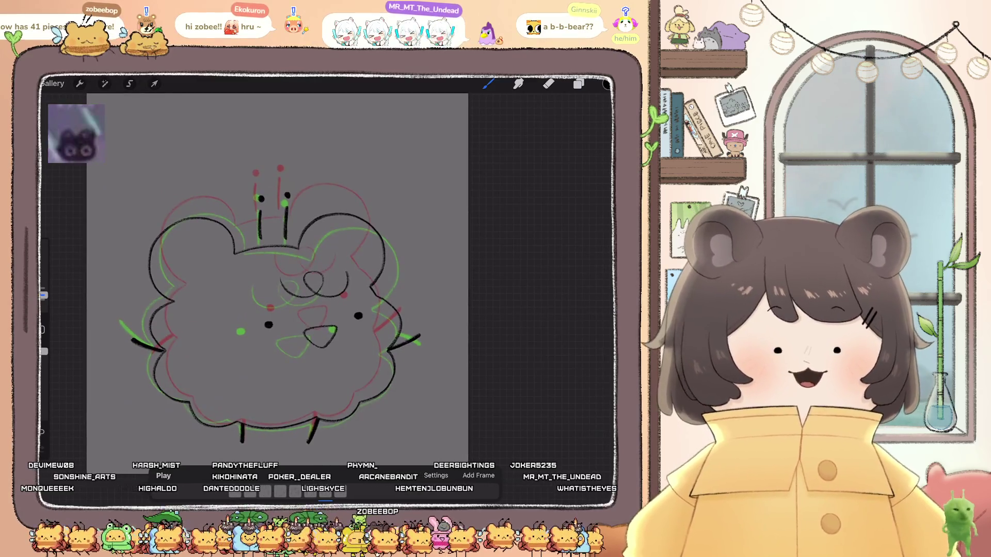
scroll(289, 288, "down", 2)
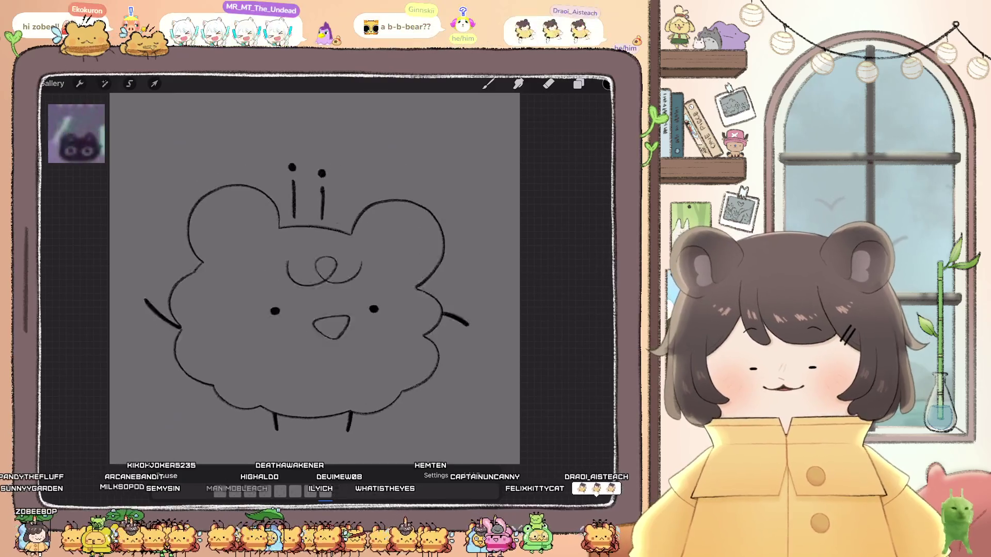
- Step back to the earlier bear frame and undo the accidental frame and layer-group selections
left_click(345, 491)
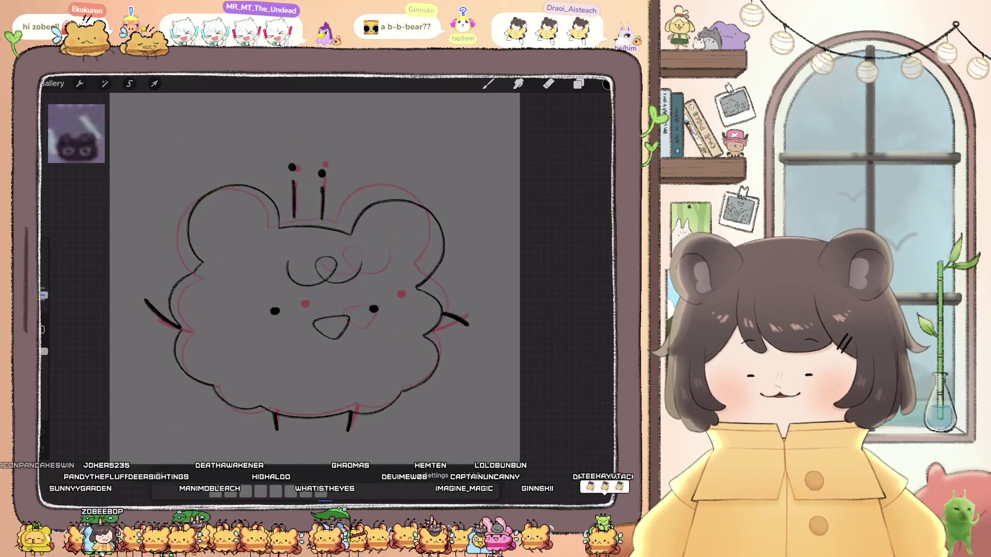
left_click(333, 491)
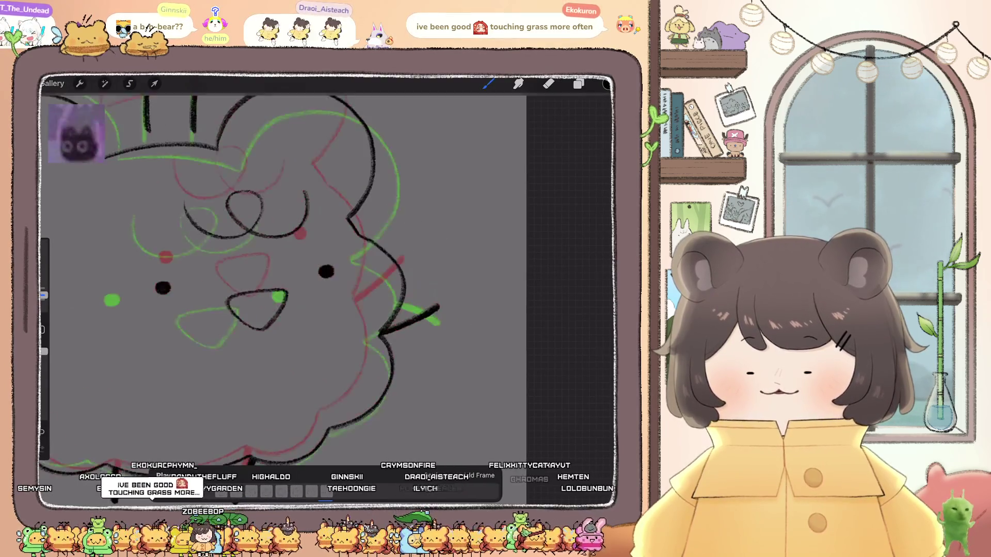
key("ctrl+z")
key("ctrl+z")
key("ctrl+z")
key("ctrl+z")
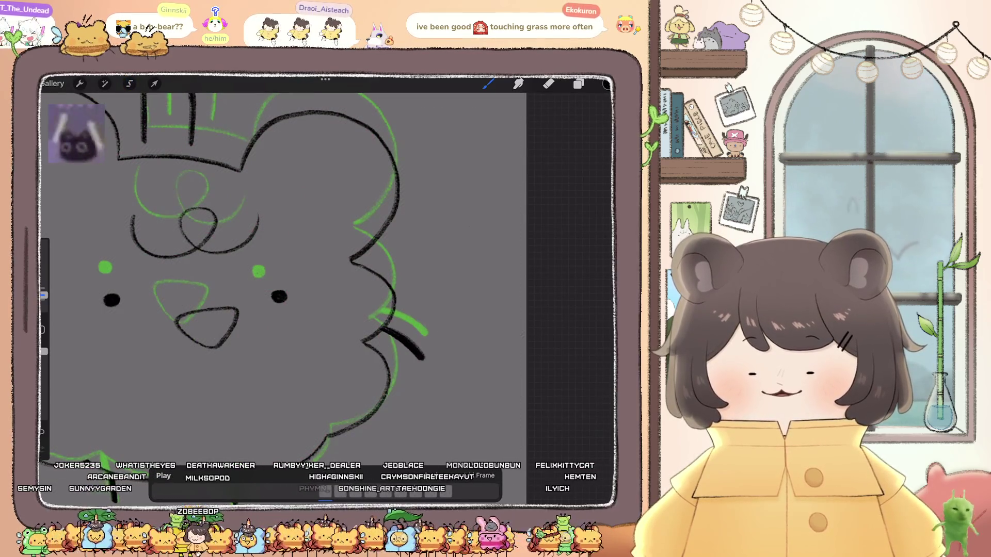
key("ctrl+z")
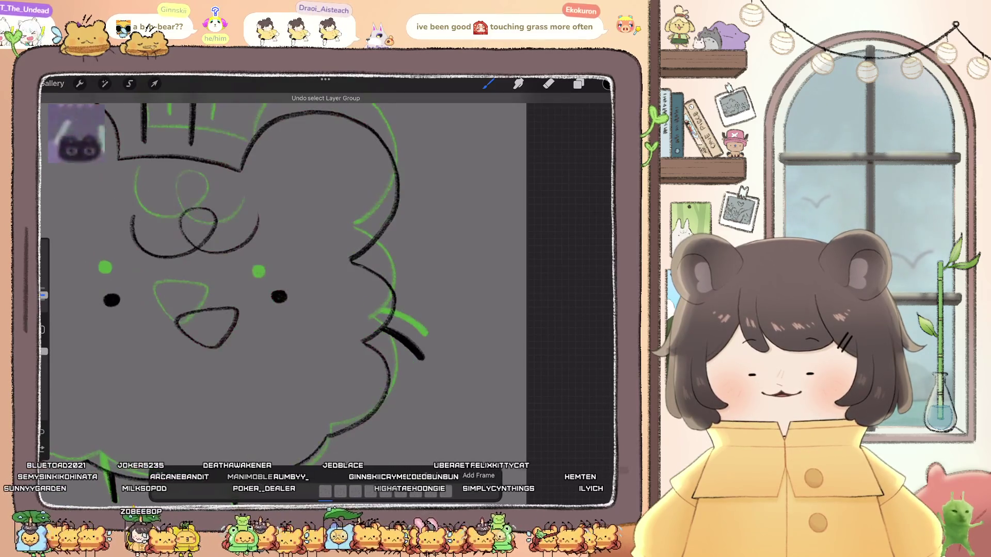
key("ctrl+z")
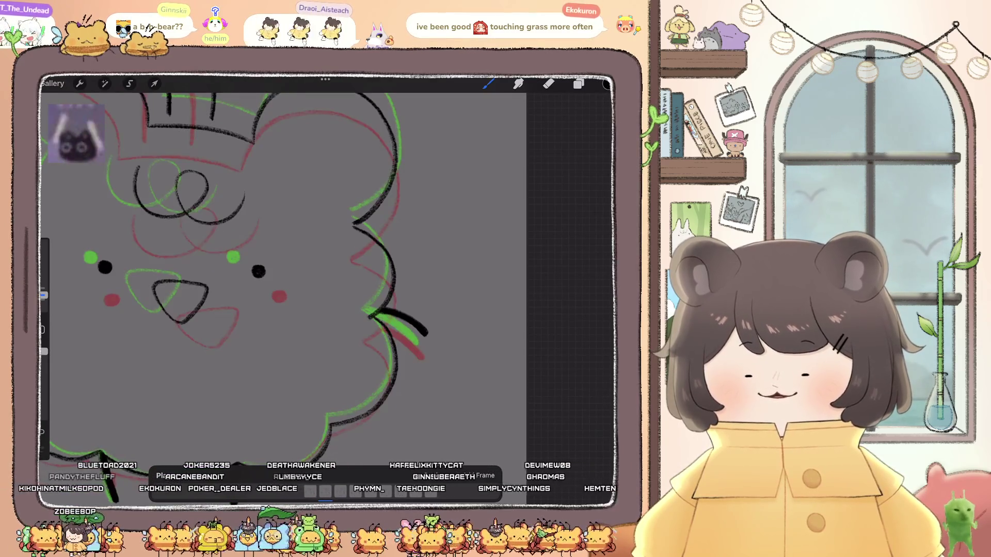
scroll(416, 361, "up", 5)
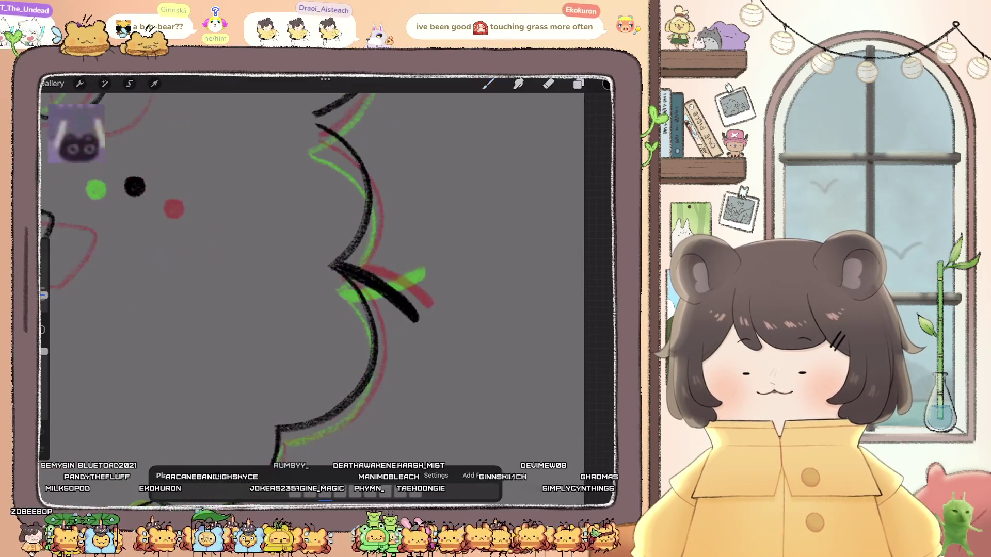
- On Layer 15, lasso the black arm stroke and rotate it -11°, shifting it down-left
key("l")
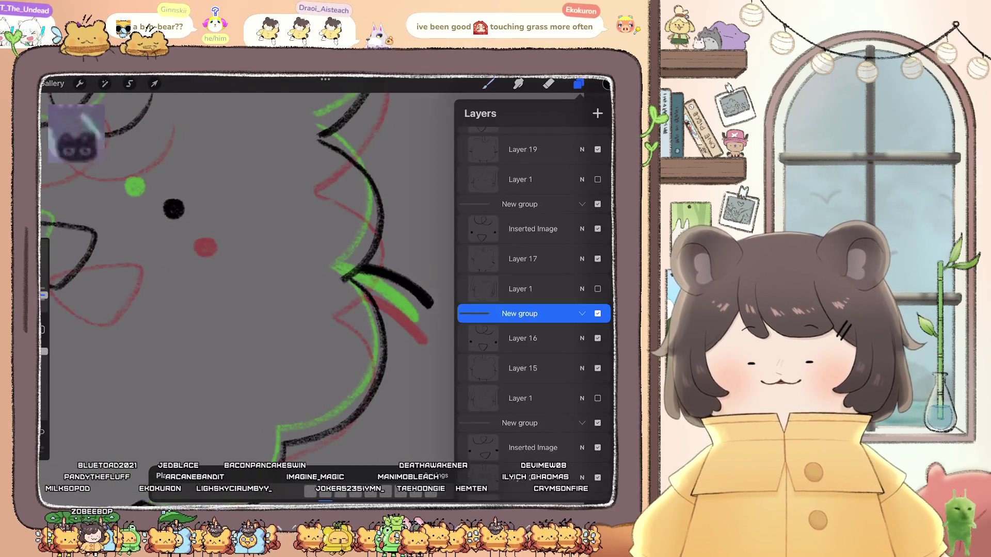
left_click(523, 368)
key("s")
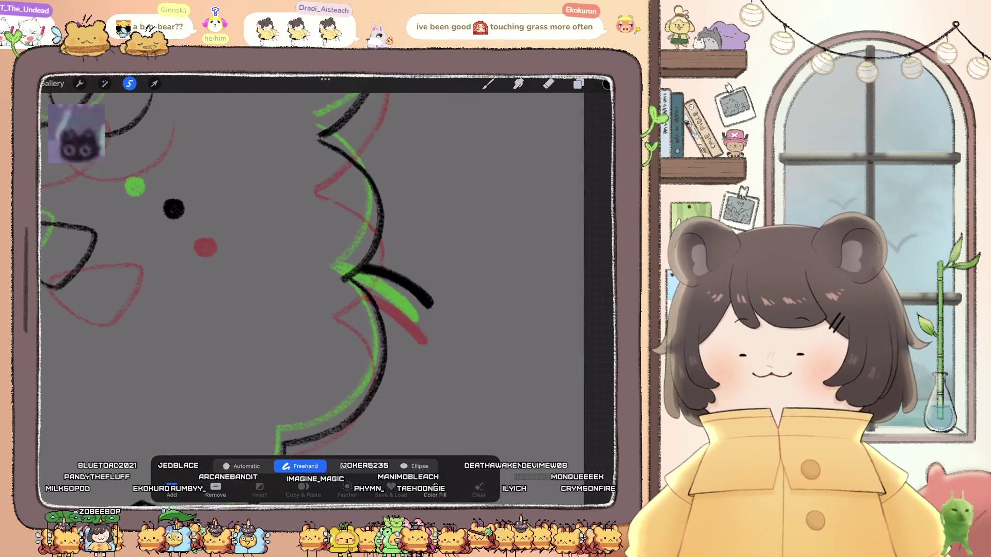
mouse_move(411, 357)
left_mouse_down()
mouse_move(387, 245)
mouse_move(330, 229)
mouse_move(289, 256)
left_mouse_up()
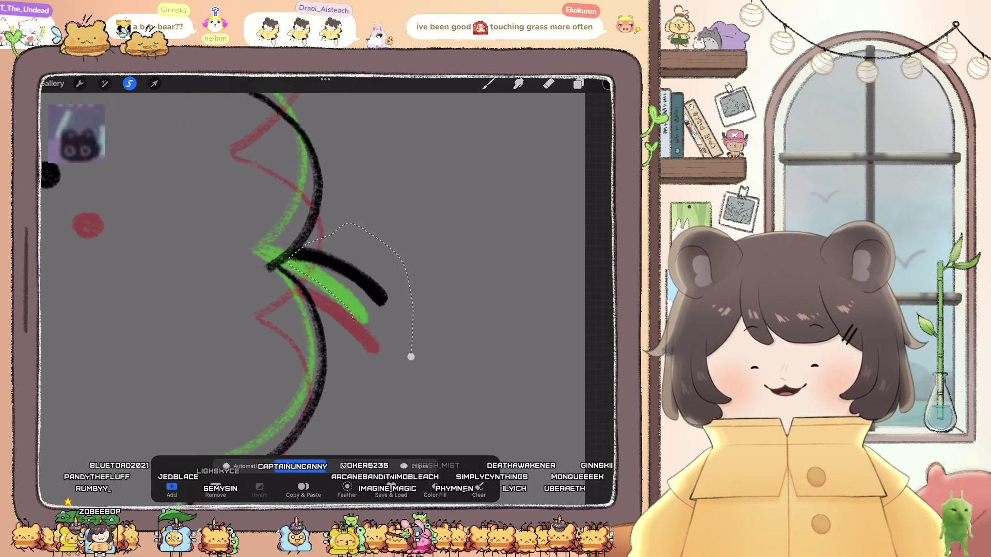
key("v")
left_click_drag(339, 277, 327, 300)
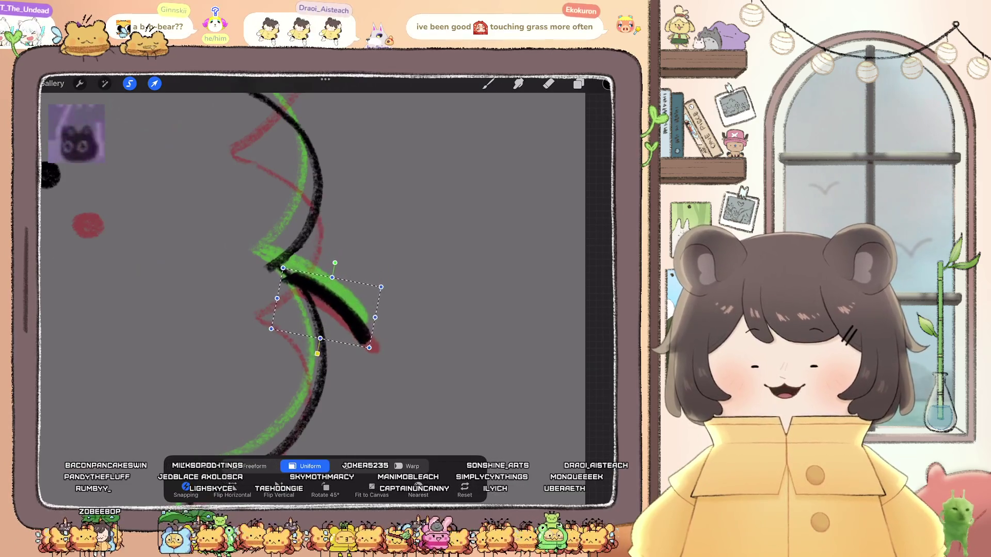
key("e")
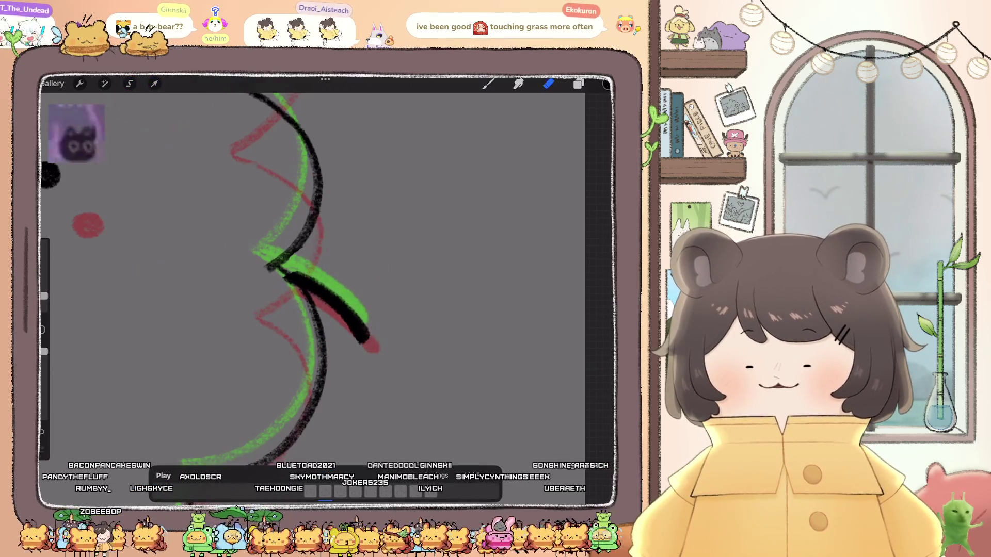
key("b")
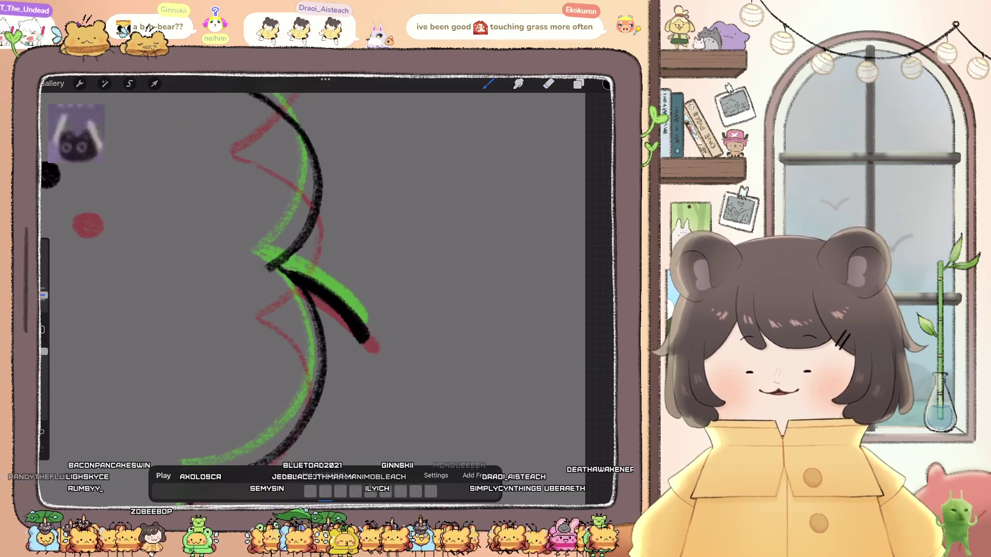
scroll(268, 278, "down", 3)
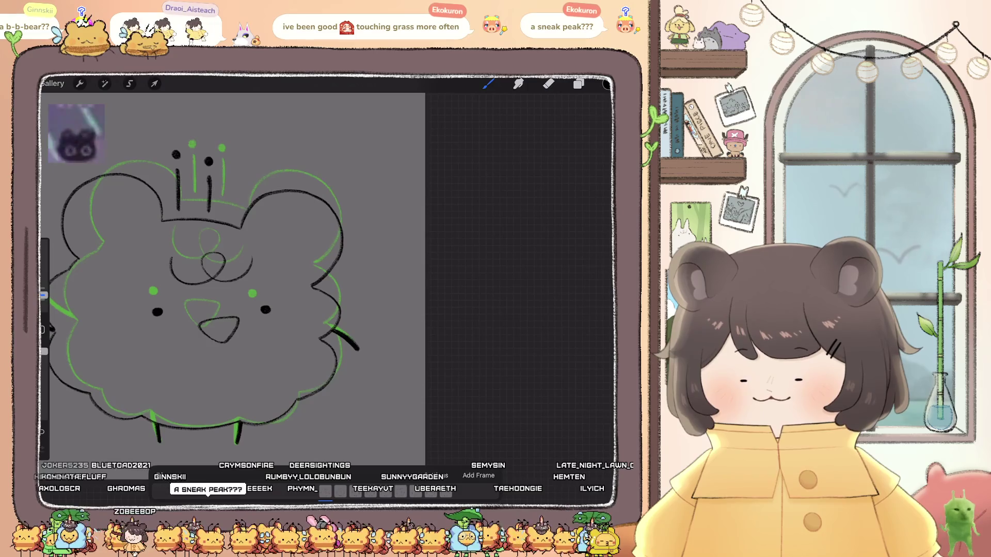
- Select another frame in the Animation Assist timeline
left_click(325, 490)
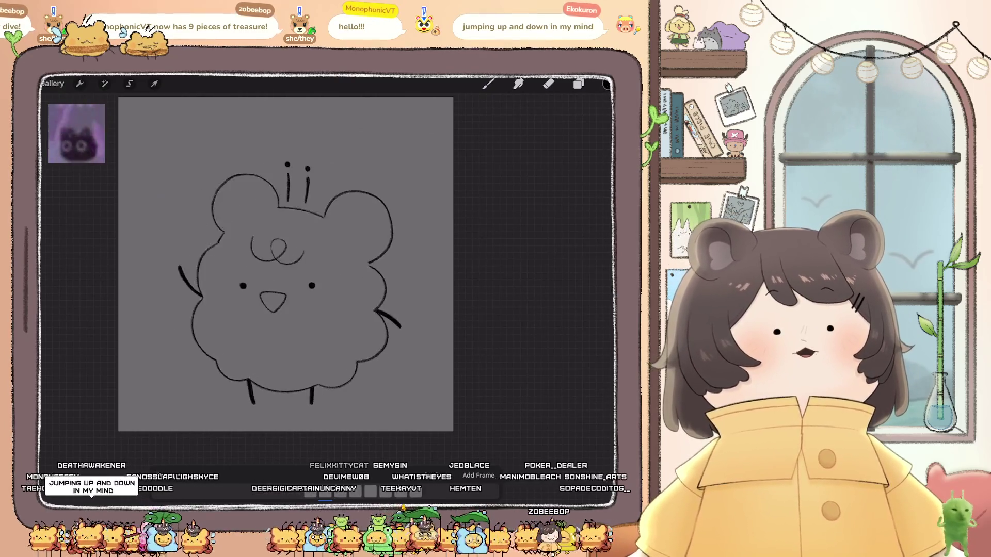
left_click(163, 475)
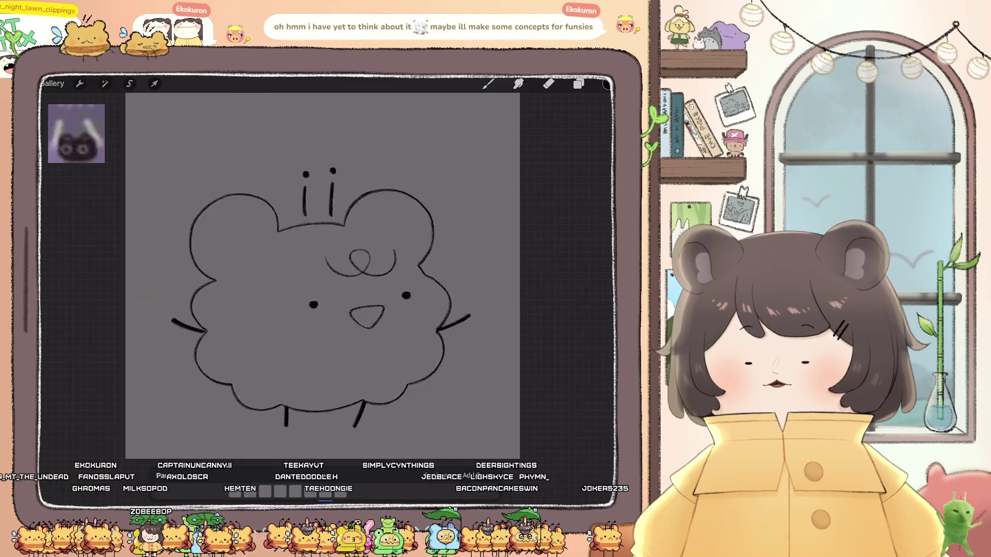
- Show the hidden Layer 1 barbell sketch layers and select the layer to paint the bar on
left_click(578, 84)
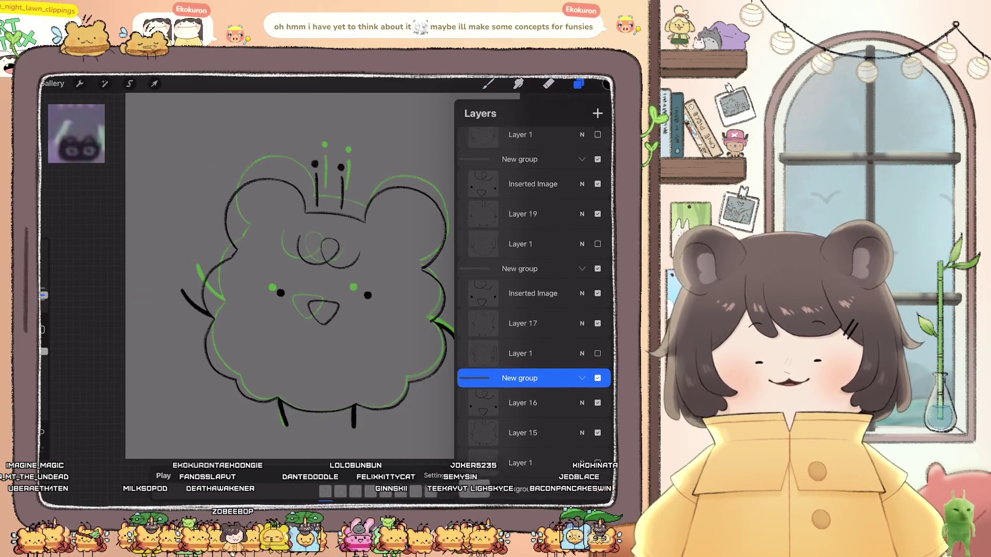
left_click(597, 463)
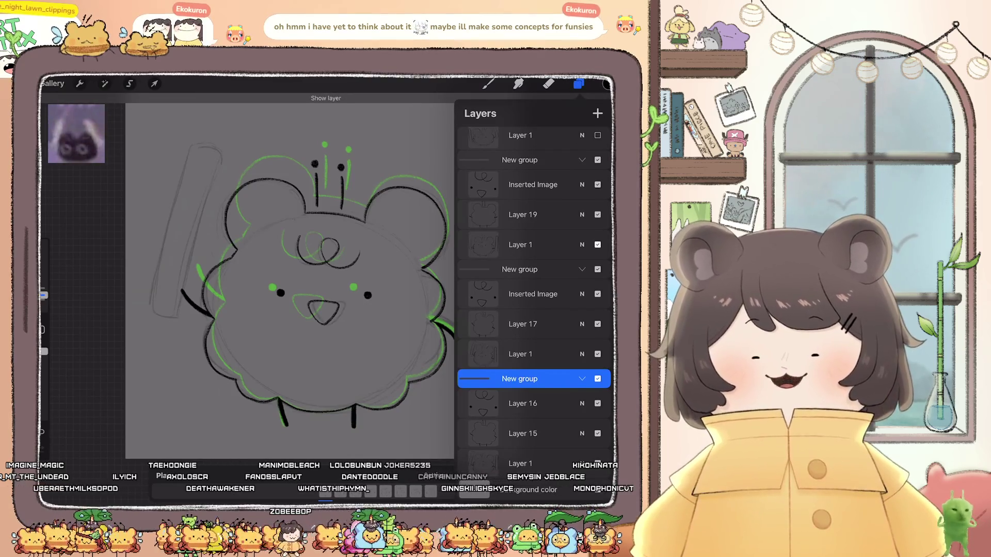
scroll(533, 309, "up", 3)
scroll(533, 310, "up", 5)
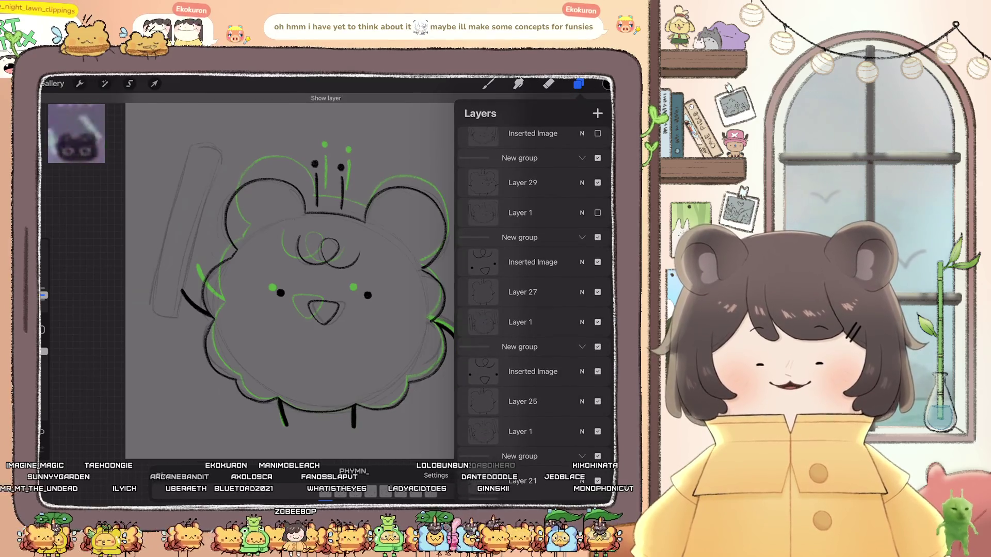
left_click(598, 213)
scroll(533, 310, "up", 3)
left_click(521, 449)
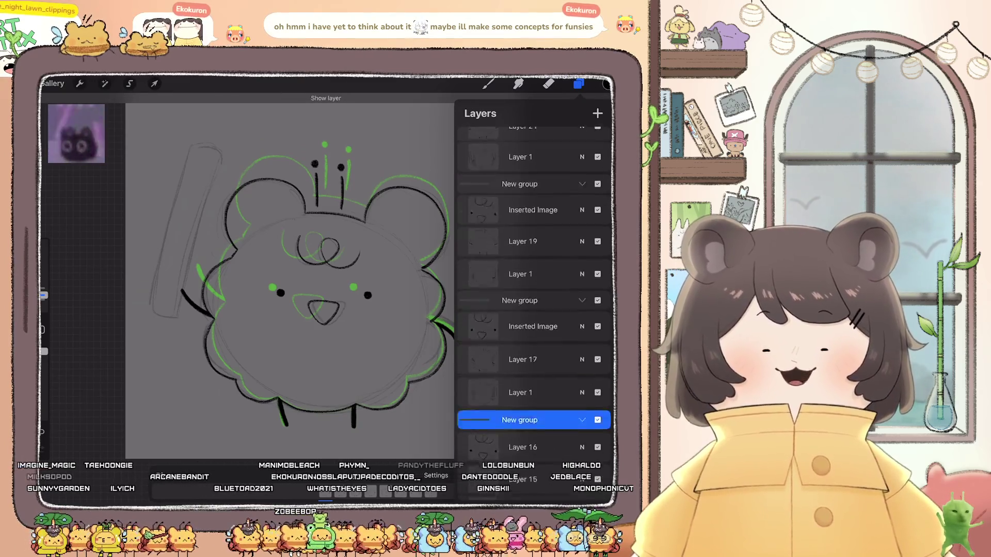
scroll(533, 310, "down", 5)
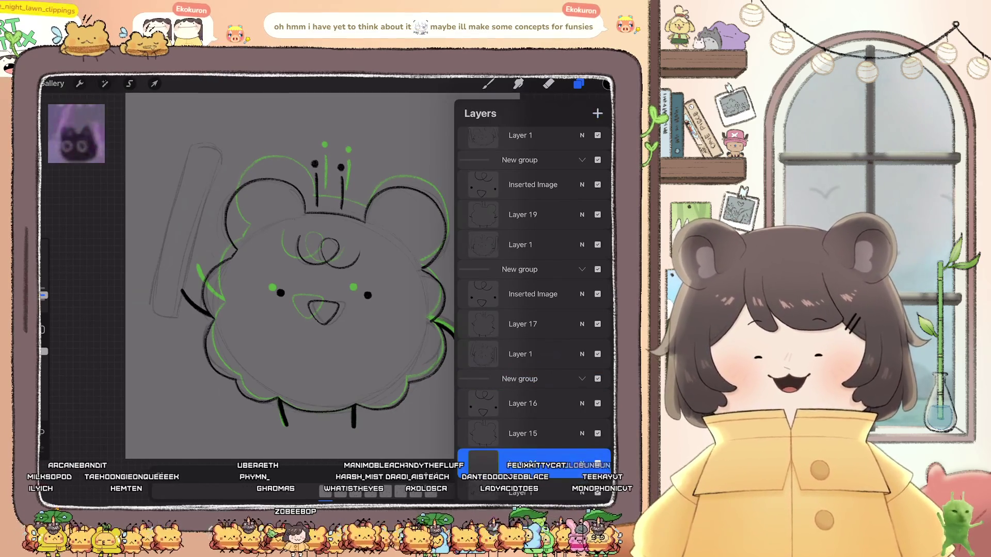
- Pick white as the colour and choose the Monoline brush
left_click(606, 83)
left_click(475, 135)
left_click_drag(476, 135, 459, 127)
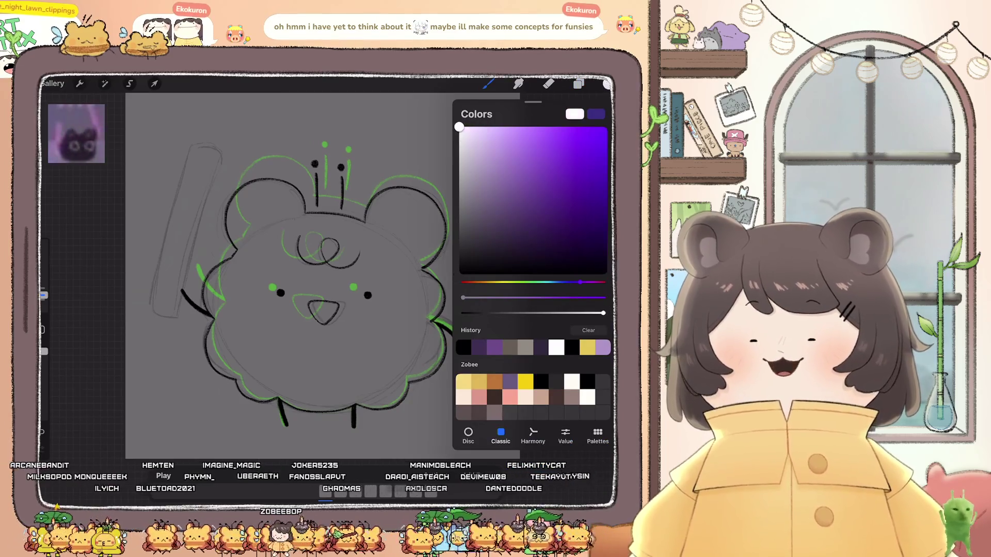
left_click(488, 84)
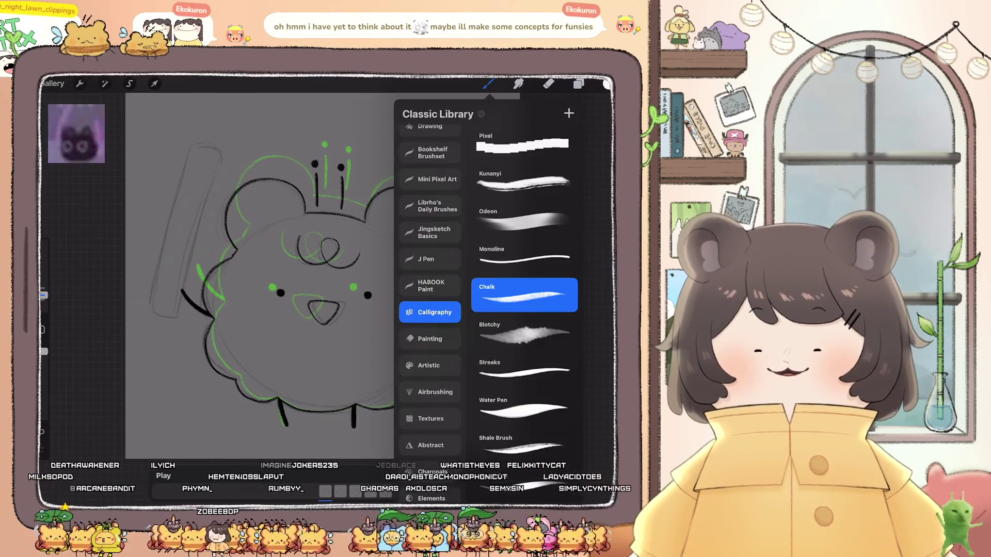
left_click(525, 257)
left_click(258, 309)
scroll(361, 284, "up", 3)
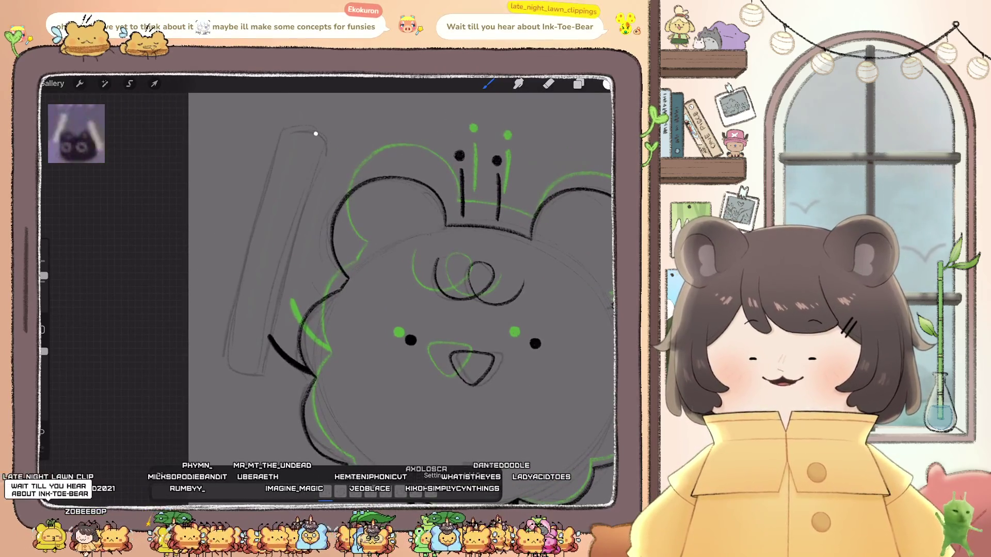
- Outline the left bar in white with a slightly larger brush, redoing the rough bottom join
scroll(403, 283, "up", 2)
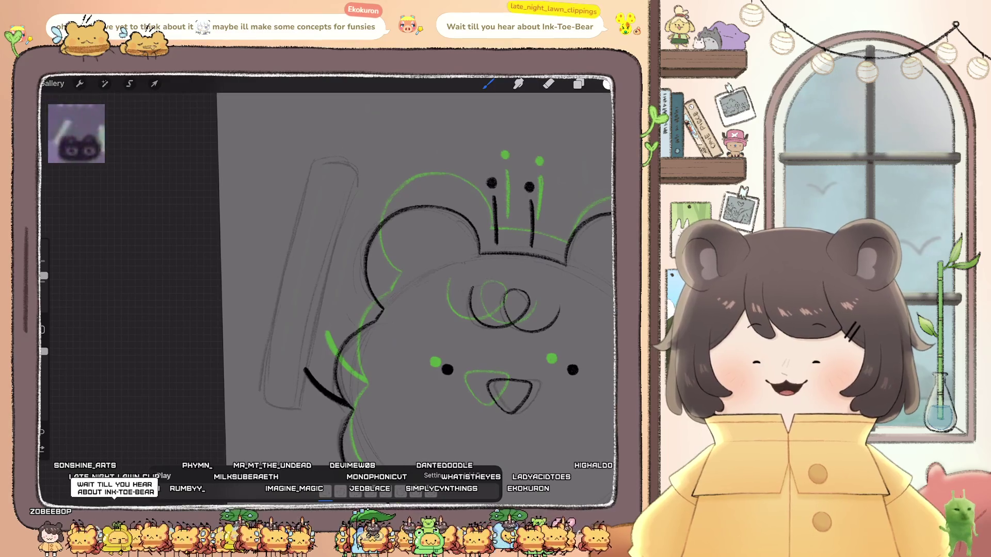
mouse_move(313, 166)
left_mouse_down()
mouse_move(266, 397)
mouse_move(292, 407)
left_mouse_up()
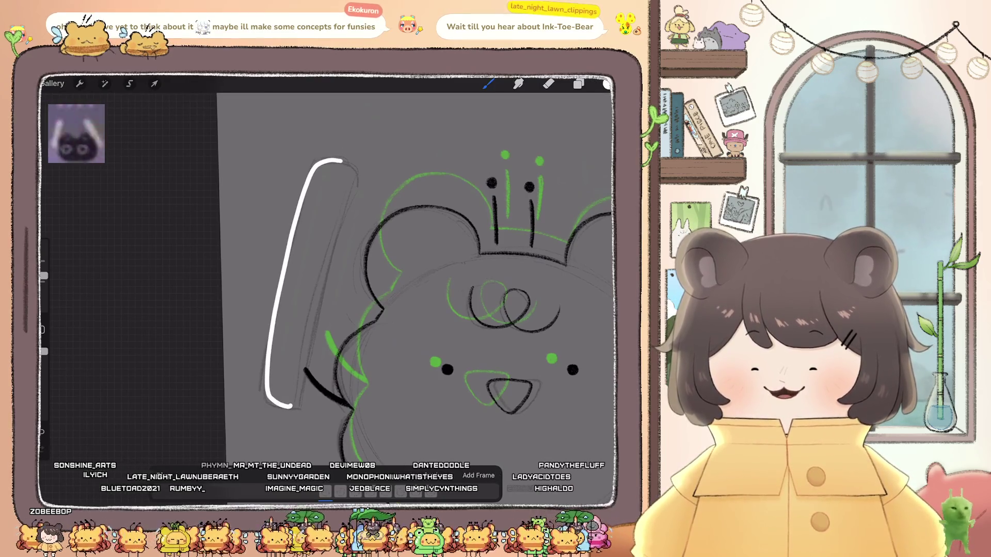
key("ctrl+z")
mouse_move(353, 168)
left_mouse_down()
mouse_move(350, 193)
mouse_move(316, 222)
mouse_move(269, 356)
mouse_move(275, 402)
left_mouse_up()
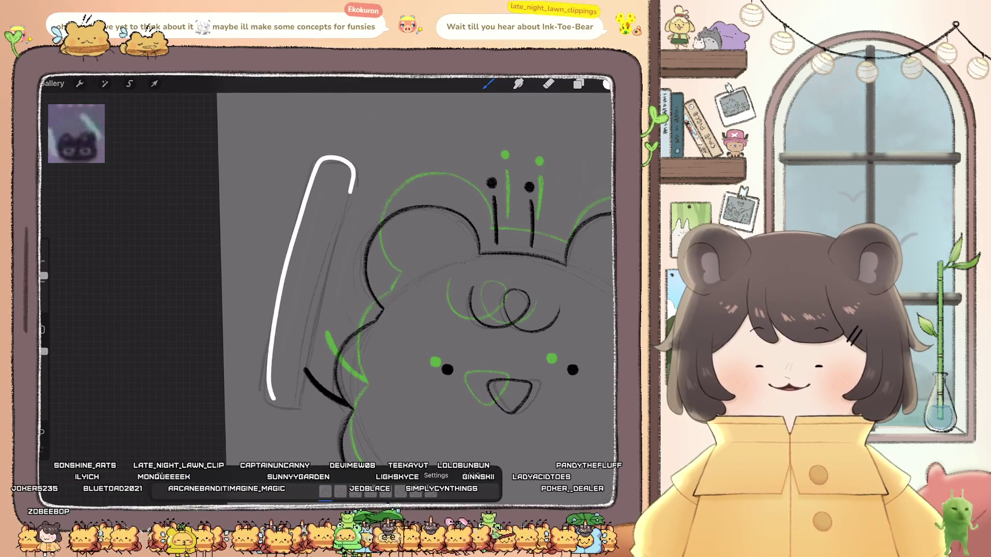
key("ctrl+z")
left_click_drag(43, 275, 44, 261)
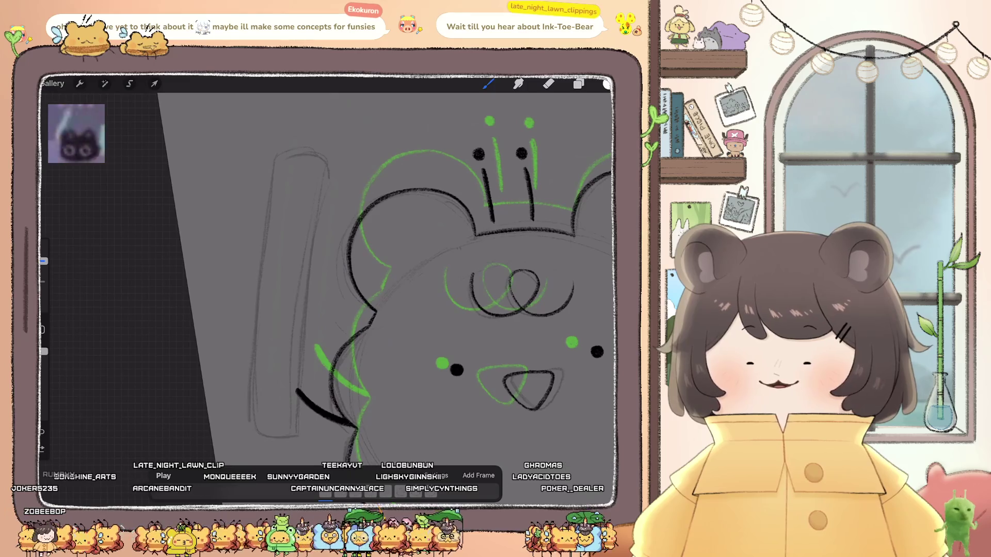
key("ctrl+z")
mouse_move(309, 153)
left_mouse_down()
mouse_move(285, 161)
mouse_move(260, 299)
mouse_move(255, 431)
left_mouse_up()
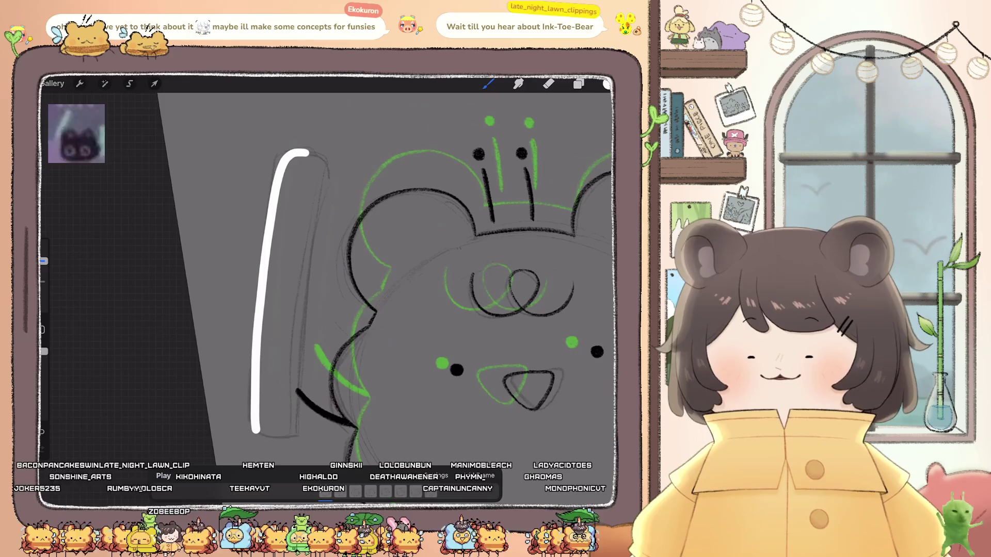
mouse_move(312, 154)
left_mouse_down()
mouse_move(324, 202)
mouse_move(296, 428)
left_mouse_up()
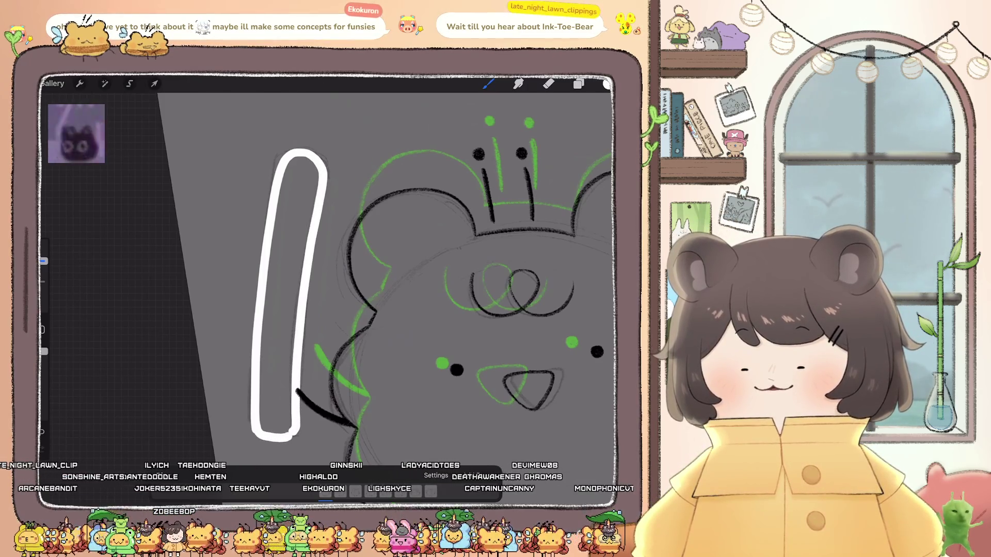
scroll(401, 260, "down", 3)
key("ctrl+z")
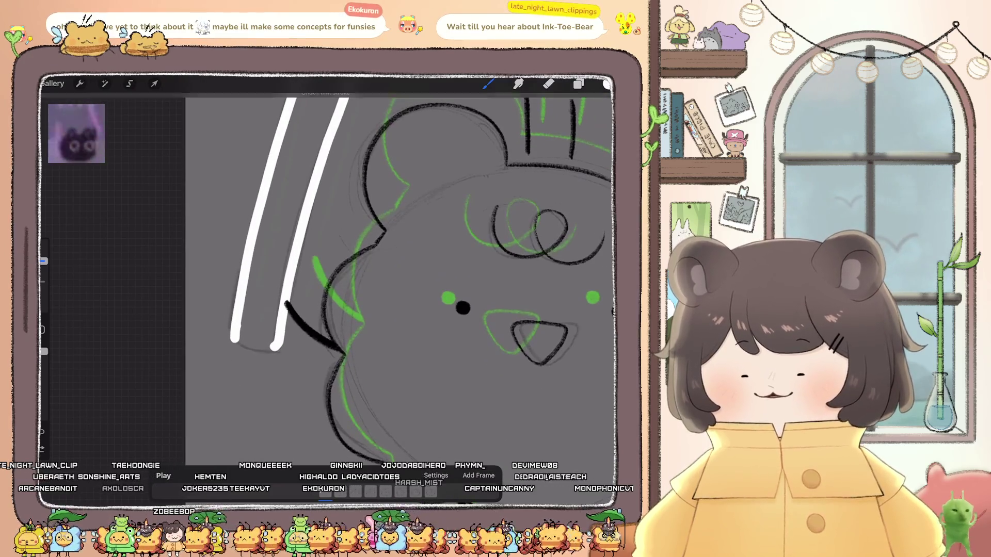
left_click_drag(234, 343, 267, 351)
key("ctrl+z")
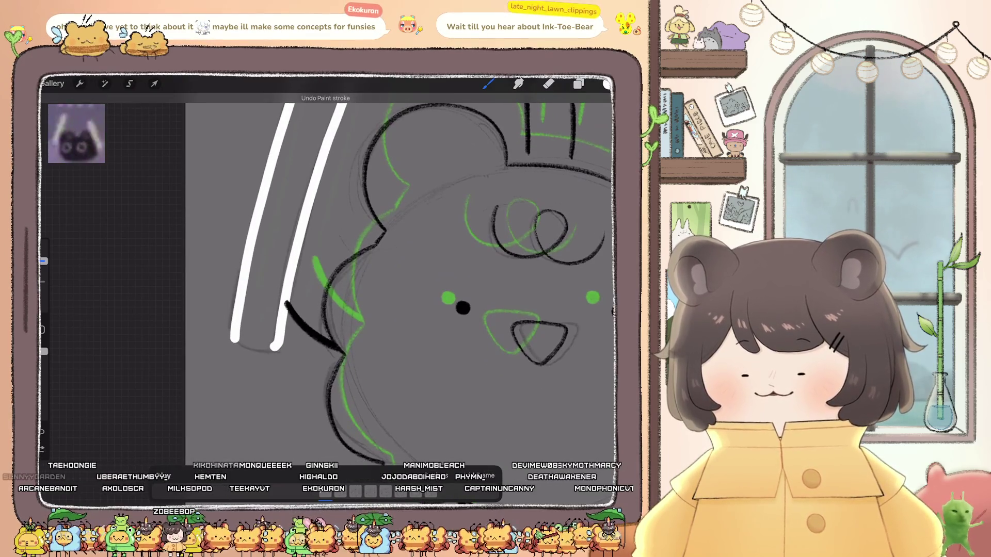
left_click_drag(233, 341, 282, 342)
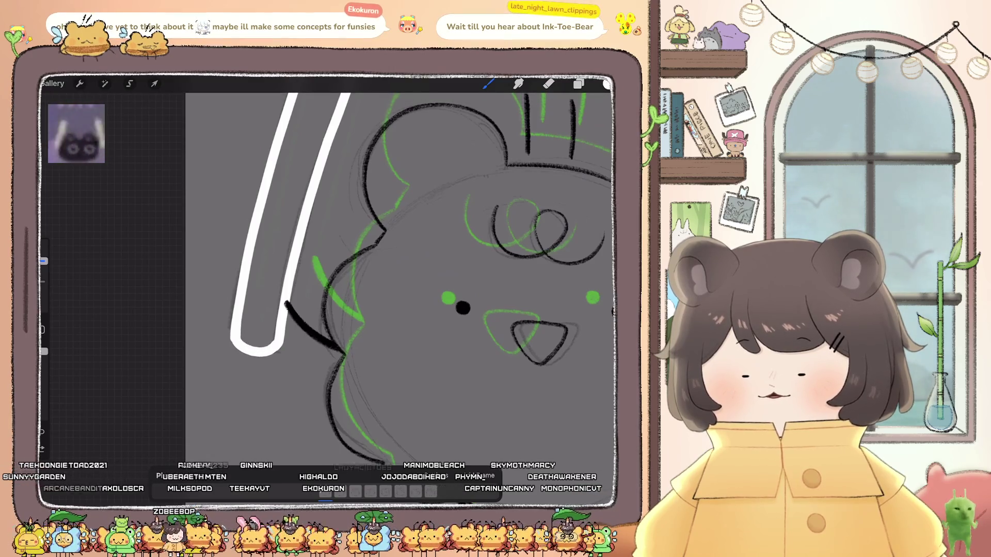
scroll(398, 269, "up", 5)
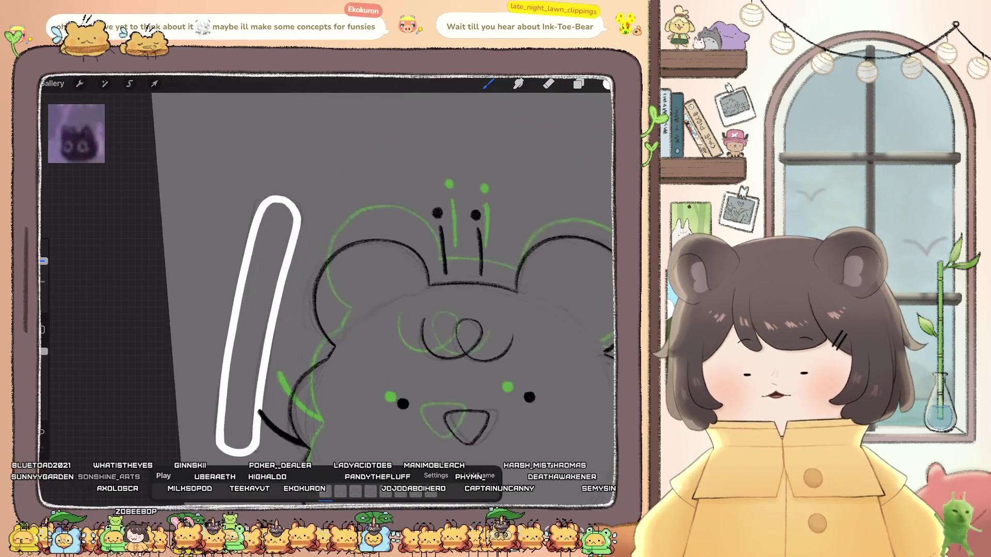
mouse_move(251, 200)
left_mouse_down()
mouse_move(256, 192)
mouse_move(308, 216)
left_mouse_up()
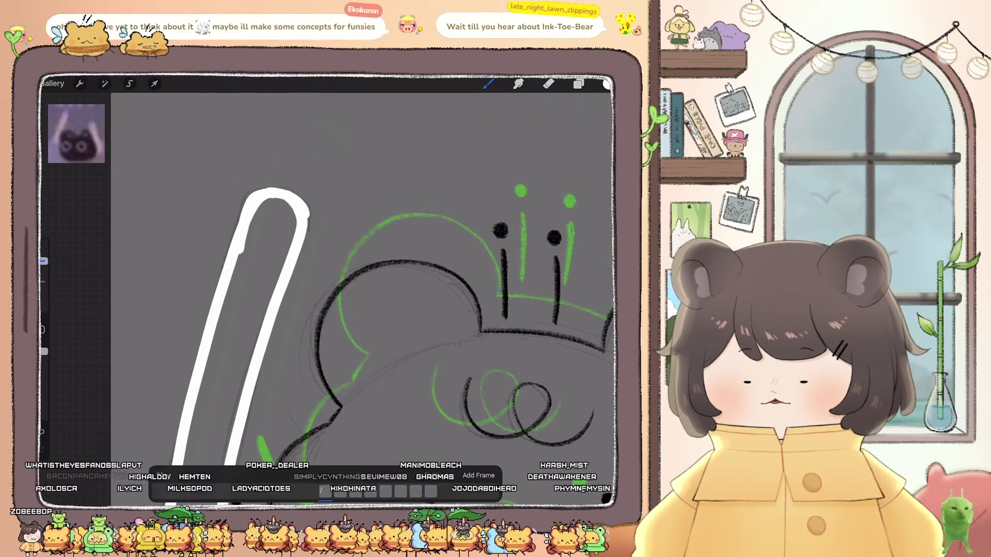
scroll(361, 289, "down", 3)
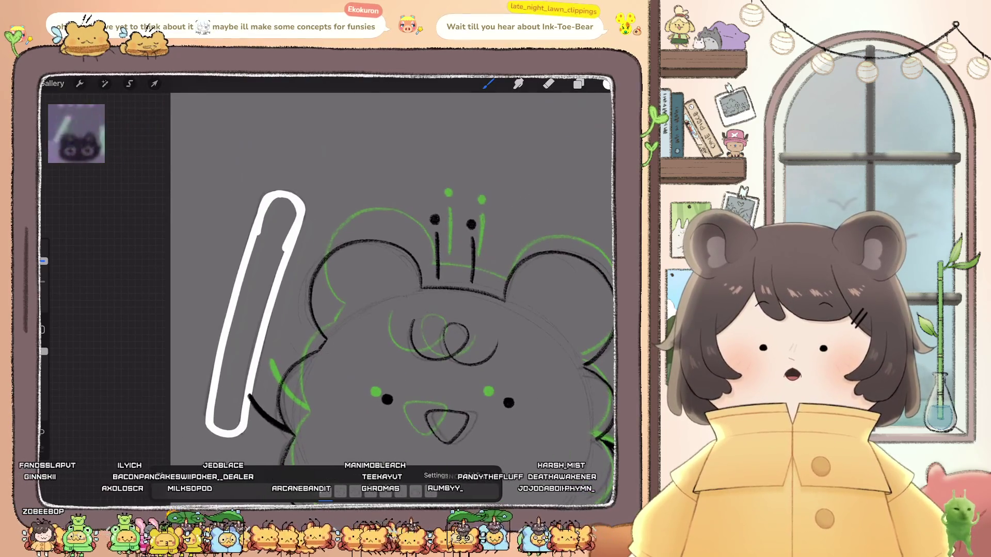
- Fill the left bar's outline solid white
left_click_drag(607, 84, 353, 233)
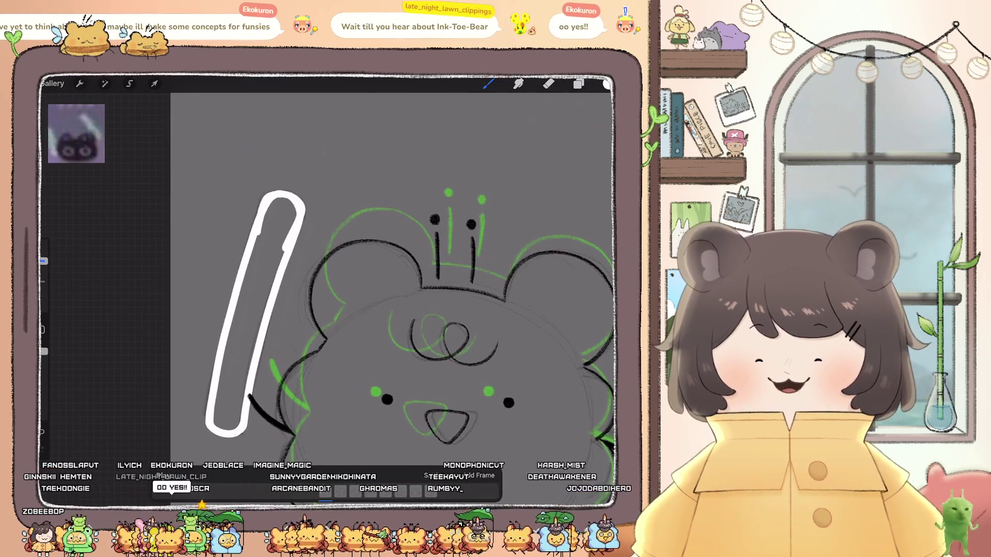
left_click(248, 309)
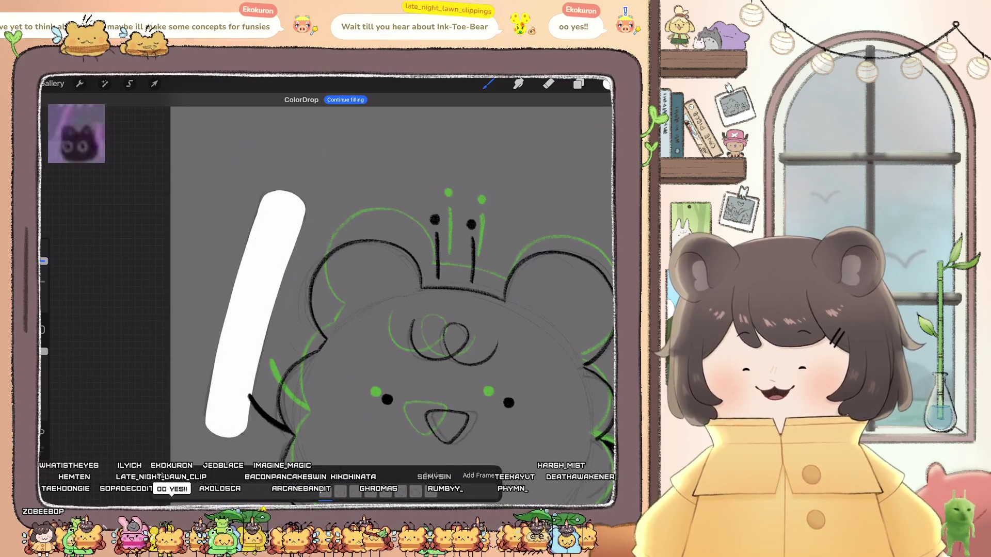
scroll(392, 289, "up", 3)
scroll(377, 289, "up", 1)
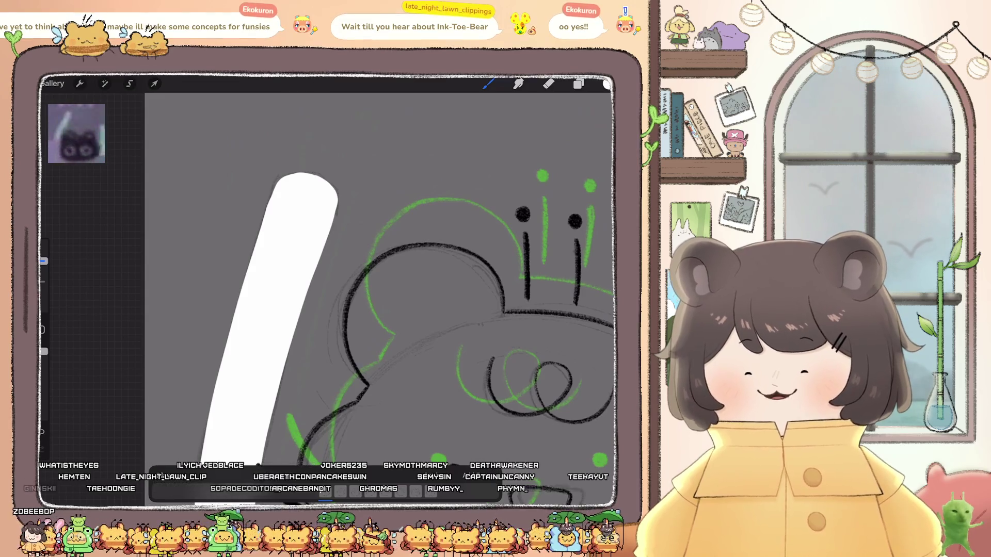
scroll(381, 289, "down", 5)
- Outline the right bar in white, redrawing its top arc and right side
left_click_drag(356, 289, 206, 289)
scroll(217, 289, "up", 3)
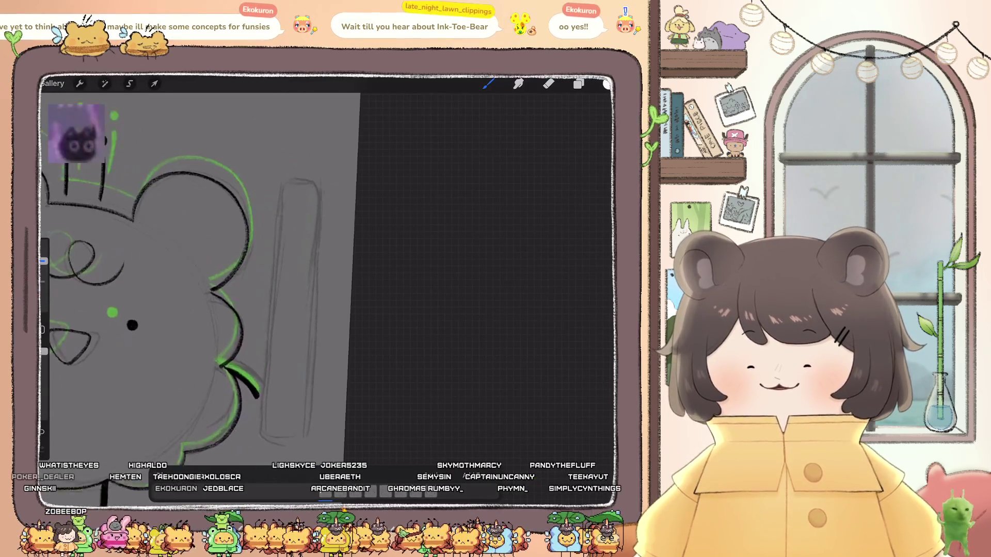
left_click_drag(277, 178, 270, 186)
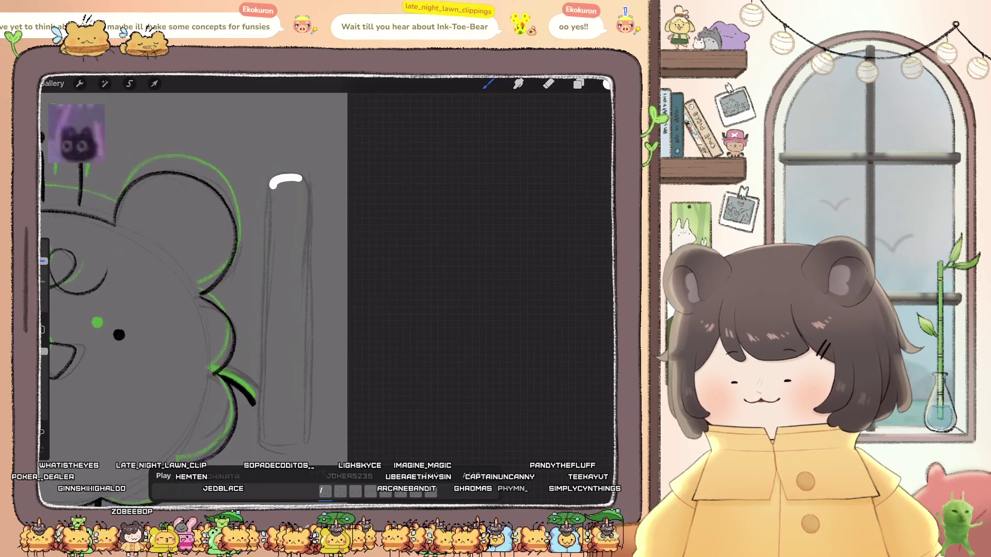
left_click_drag(270, 229, 268, 297)
left_click_drag(266, 382, 265, 430)
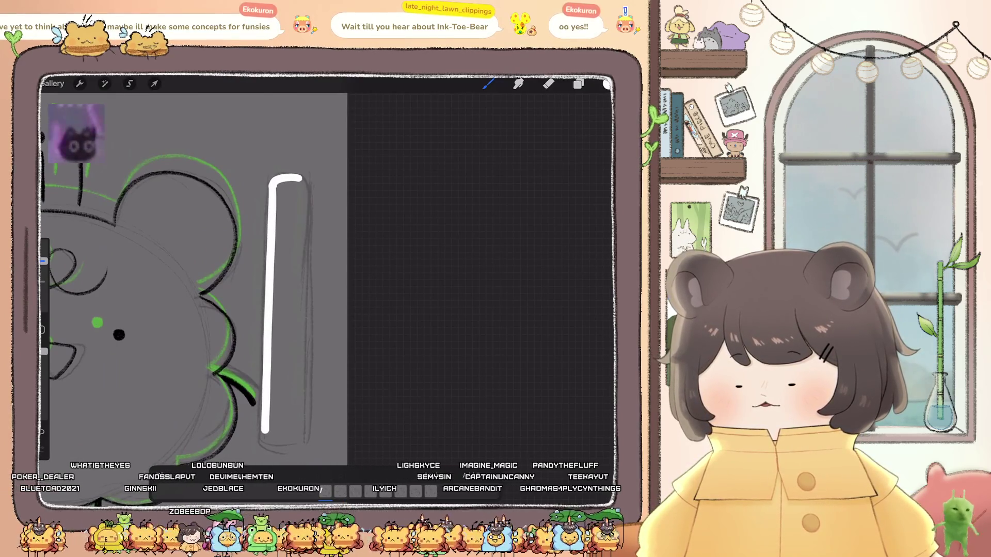
left_click_drag(302, 179, 309, 209)
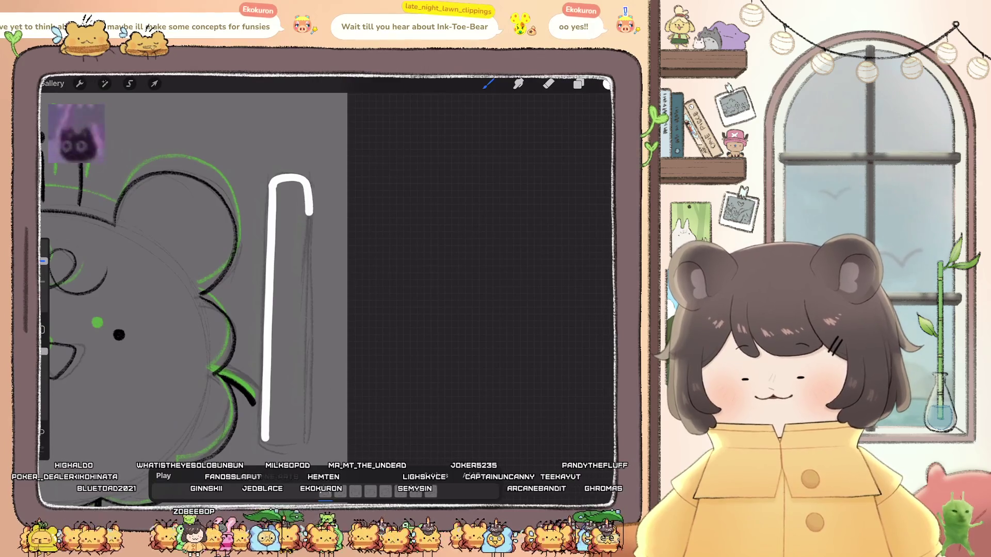
left_click_drag(305, 294, 303, 398)
scroll(196, 258, "down", 5)
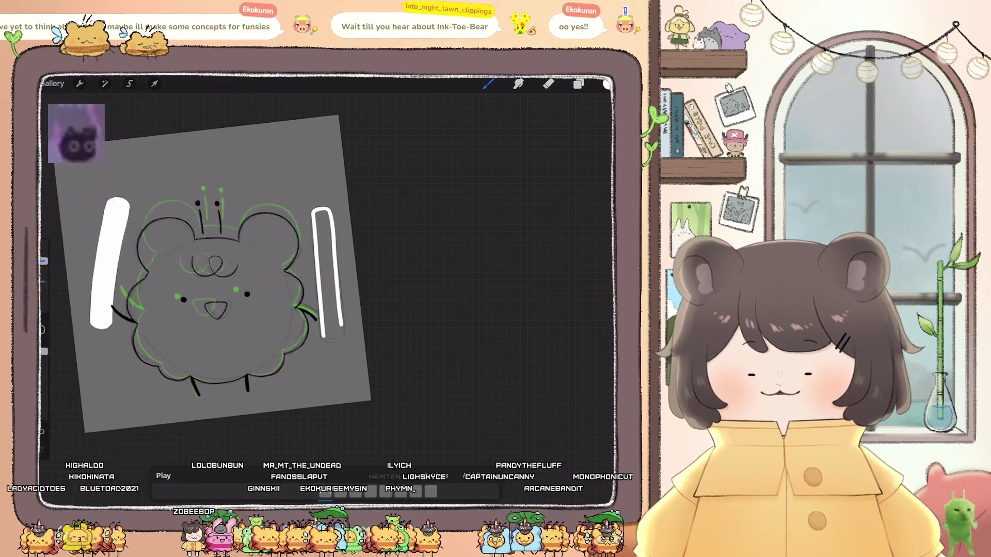
scroll(372, 289, "up", 3)
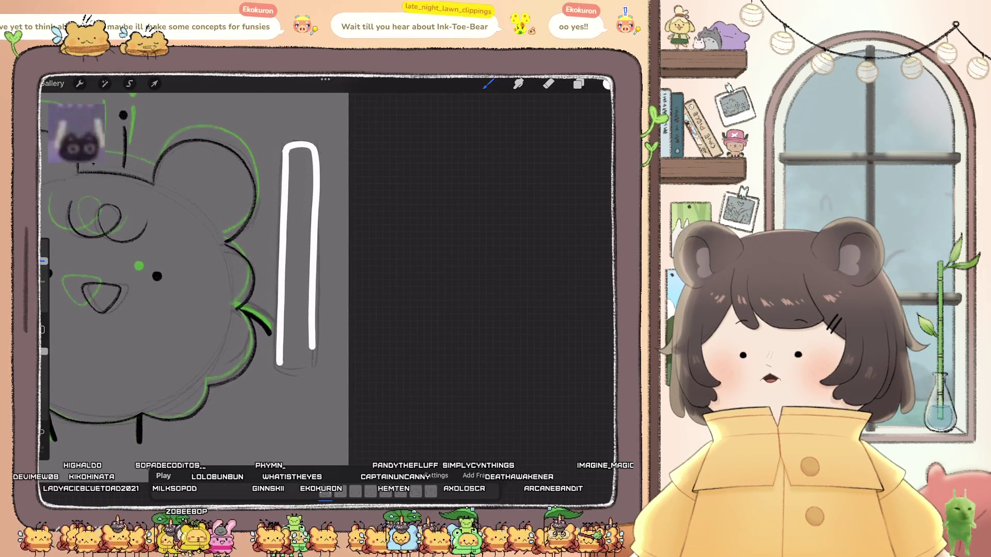
scroll(196, 279, "up", 2)
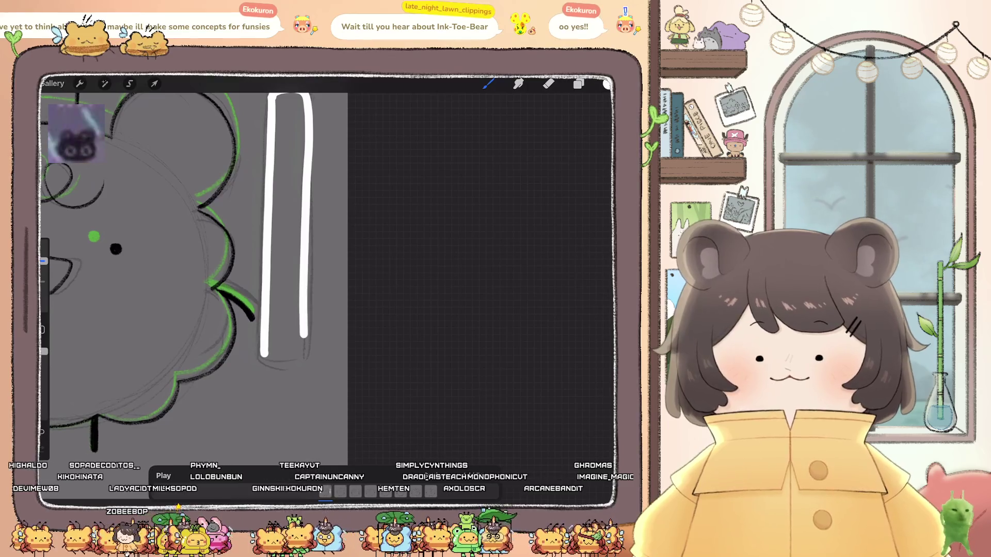
scroll(196, 279, "up", 2)
key("ctrl+z")
key("ctrl+z")
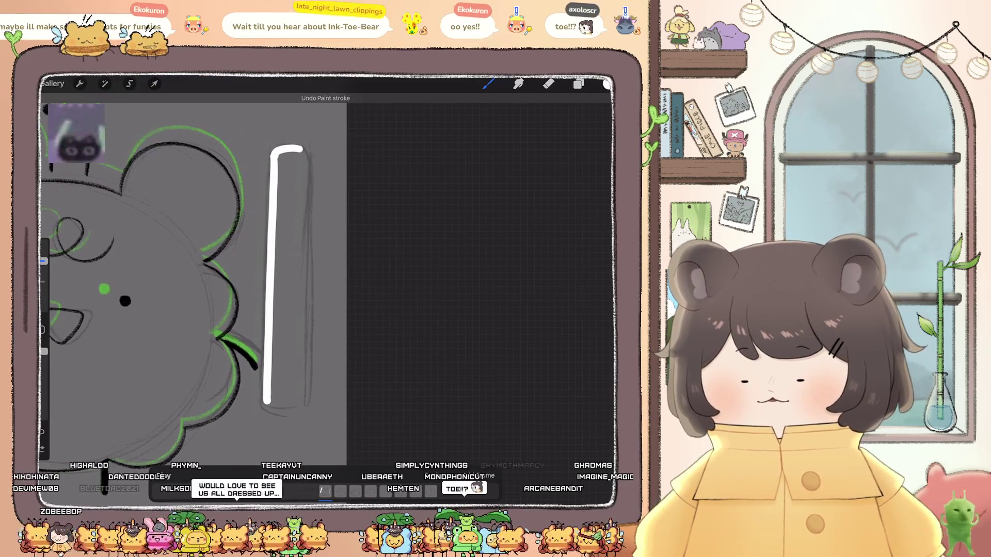
key("ctrl+z")
mouse_move(304, 149)
left_mouse_down()
mouse_move(274, 150)
mouse_move(270, 175)
mouse_move(265, 404)
left_mouse_up()
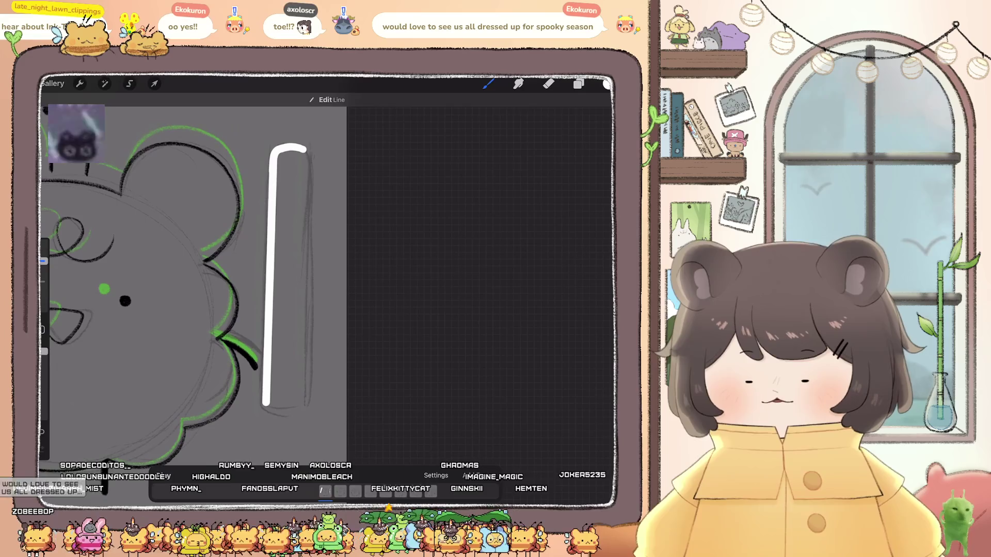
mouse_move(308, 154)
left_mouse_down()
mouse_move(307, 393)
mouse_move(298, 410)
mouse_move(271, 409)
mouse_move(309, 399)
left_mouse_up()
key("ctrl+z")
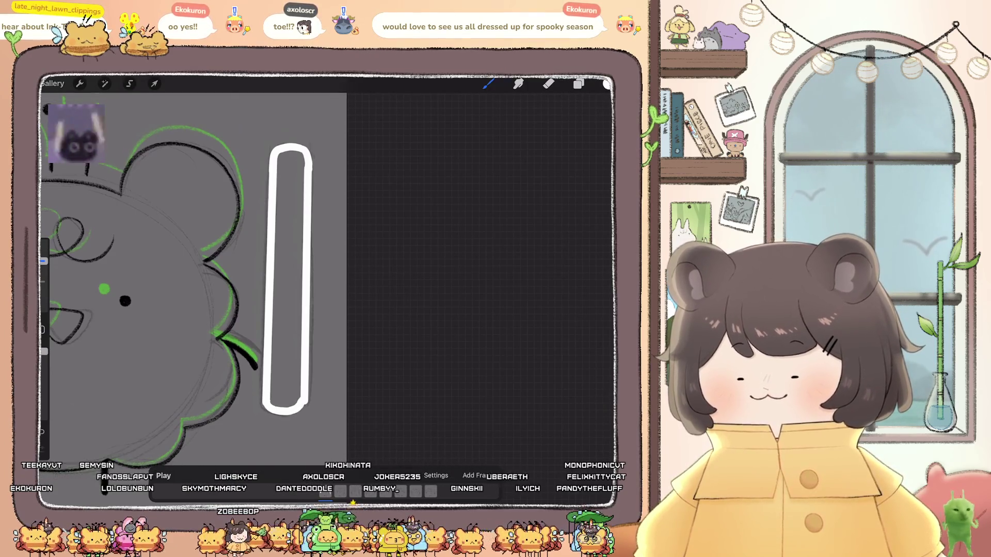
- Fill the right bar solid white and patch the notch and gap on its left edge
left_click_drag(607, 84, 289, 279)
scroll(206, 309, "down", 3)
scroll(310, 283, "up", 5)
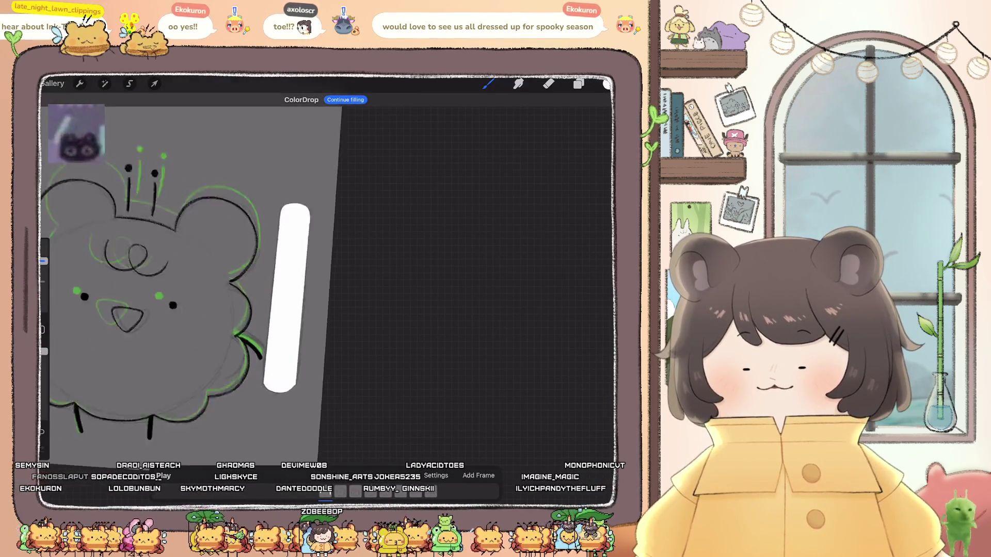
scroll(325, 268, "up", 2)
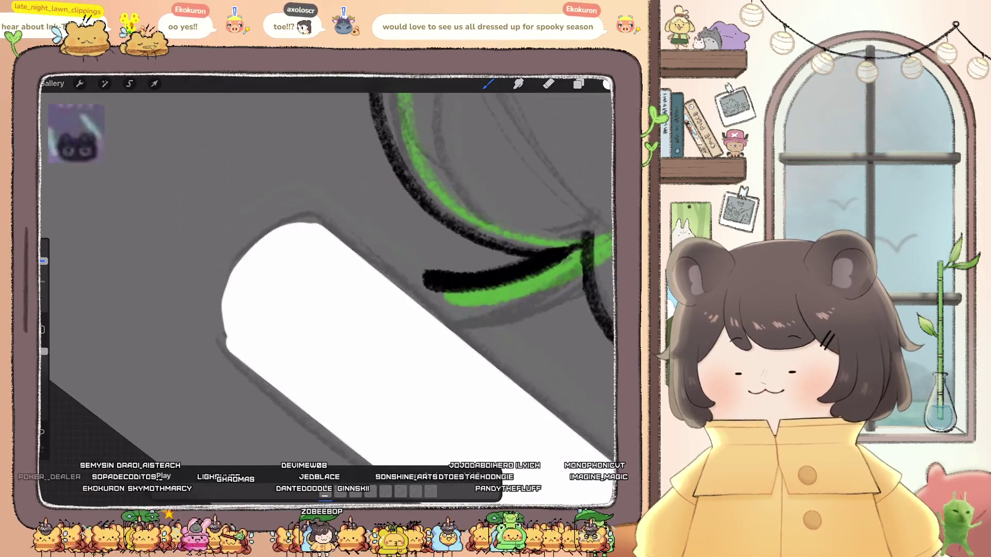
left_click_drag(247, 242, 222, 317)
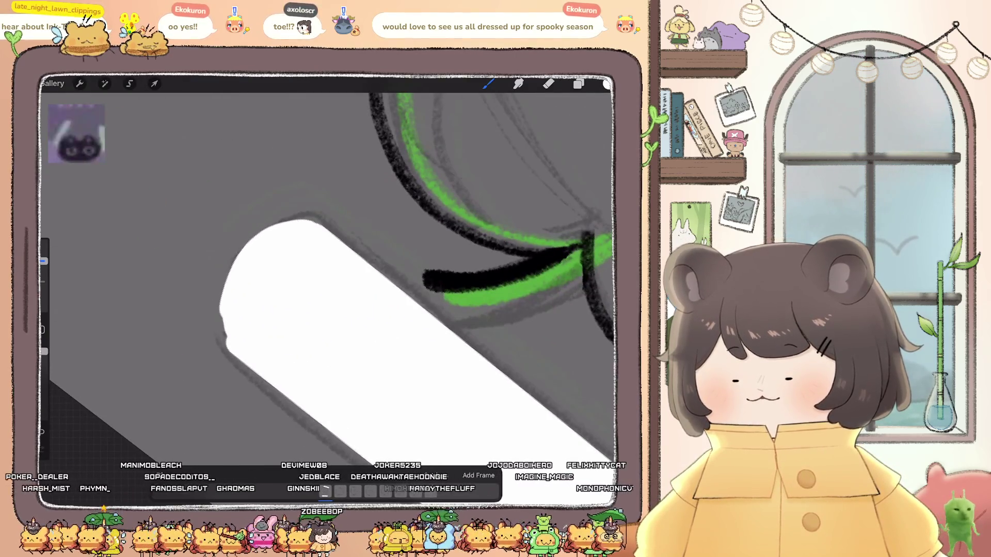
scroll(325, 268, "down", 3)
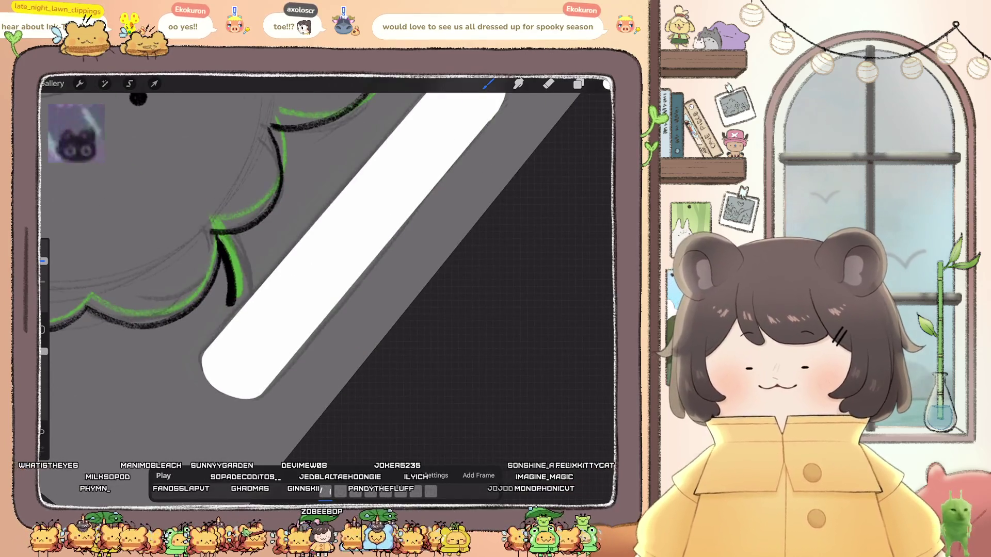
scroll(325, 268, "down", 2)
scroll(309, 269, "up", 5)
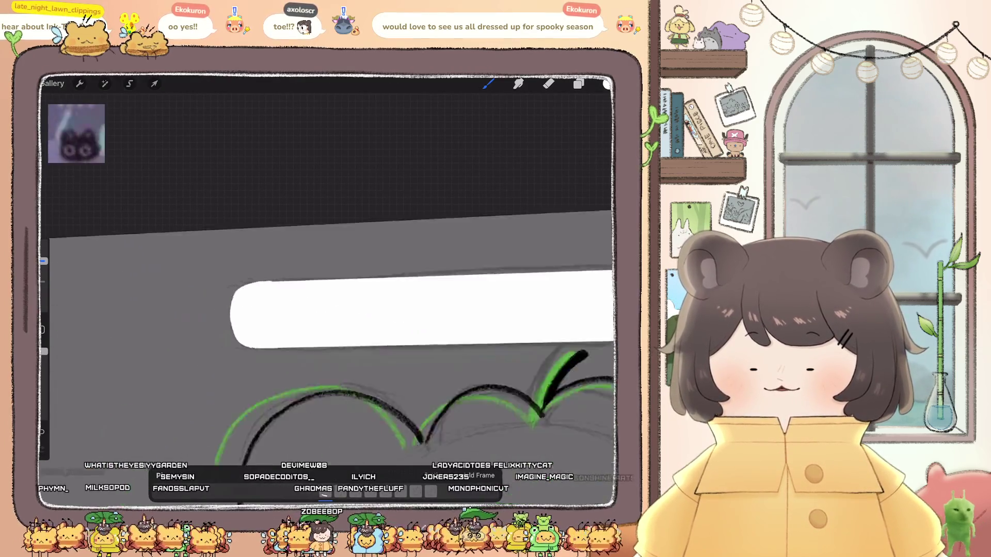
left_click_drag(330, 268, 309, 248)
left_click_drag(258, 266, 254, 292)
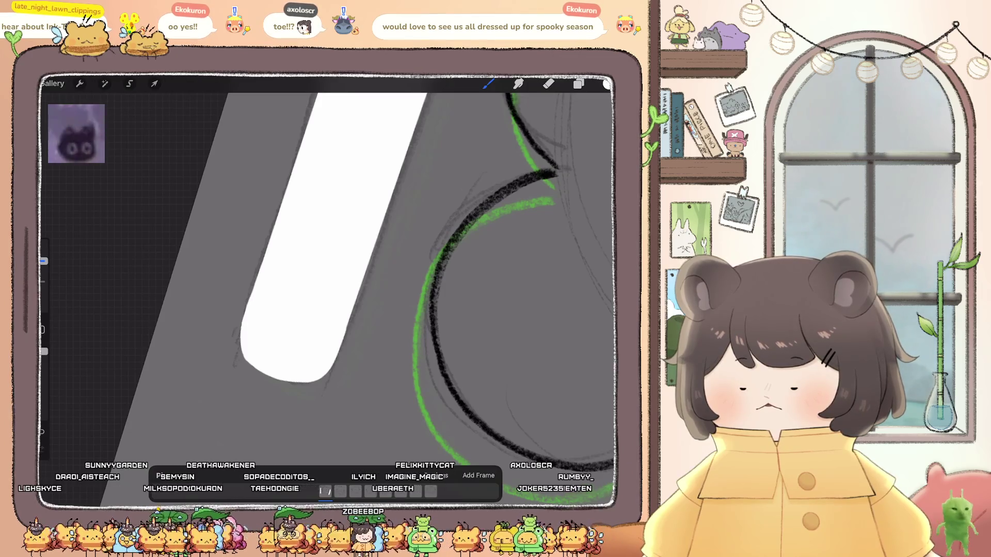
scroll(328, 289, "down", 5)
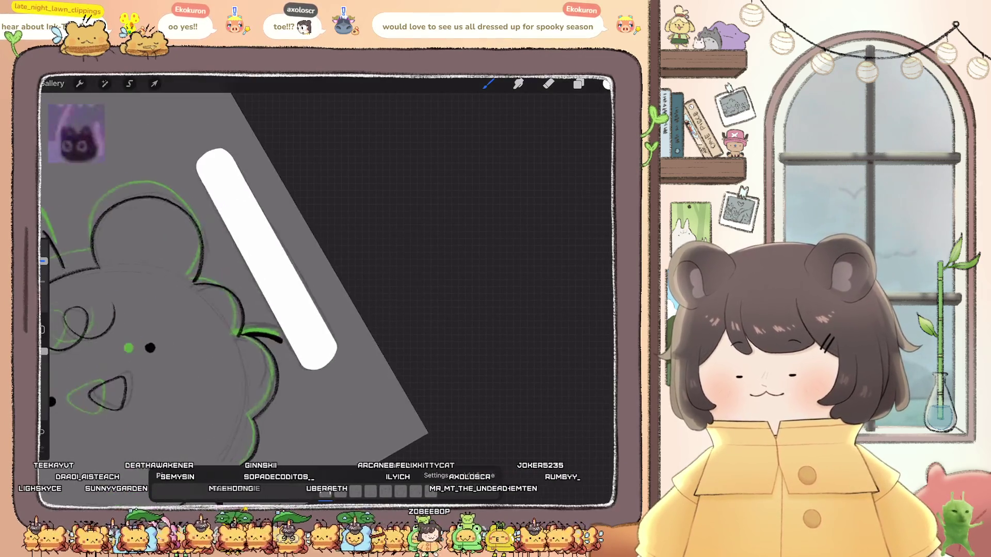
scroll(253, 258, "down", 3)
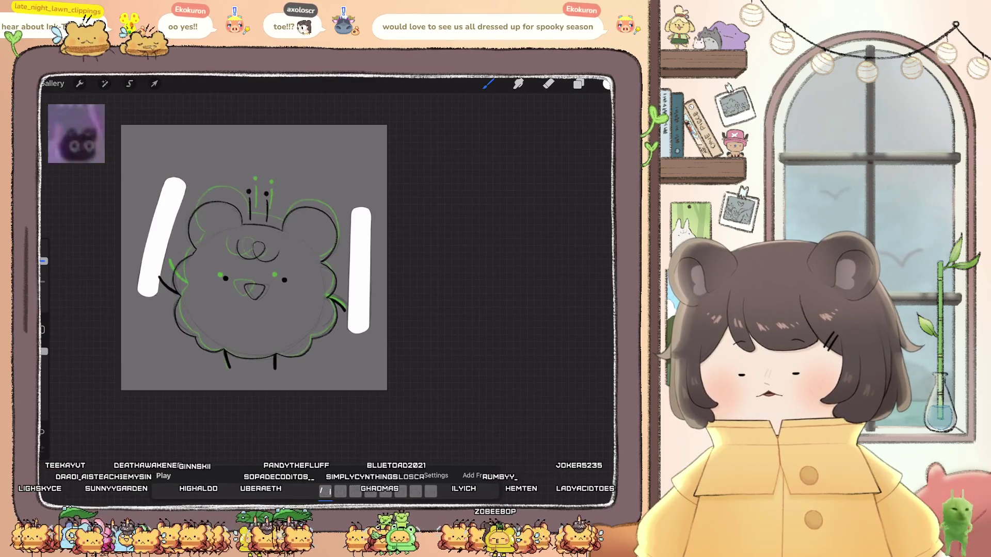
- Draw a dark line along the bar's right edge, then return to the Twitch gallery stack
scroll(154, 207, "up", 10)
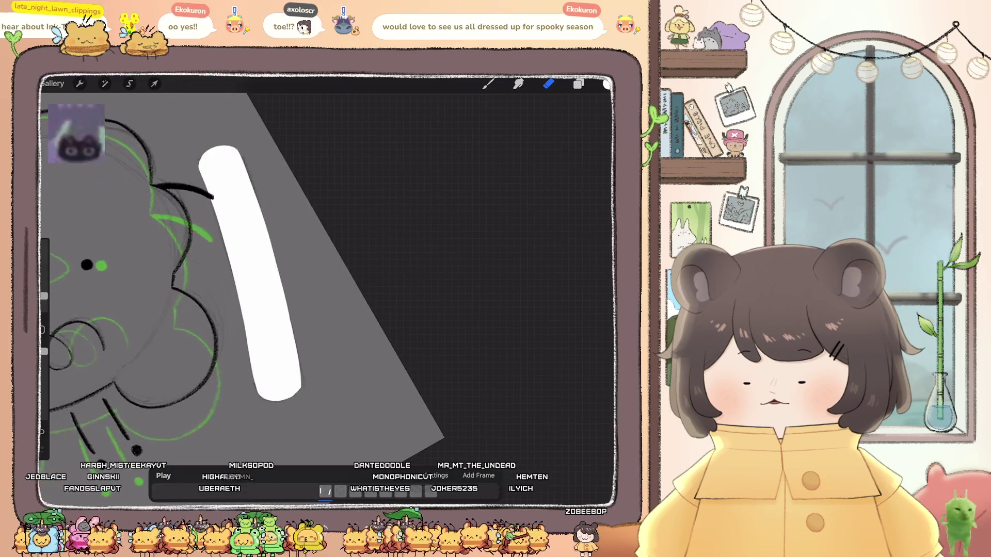
left_click_drag(264, 218, 275, 361)
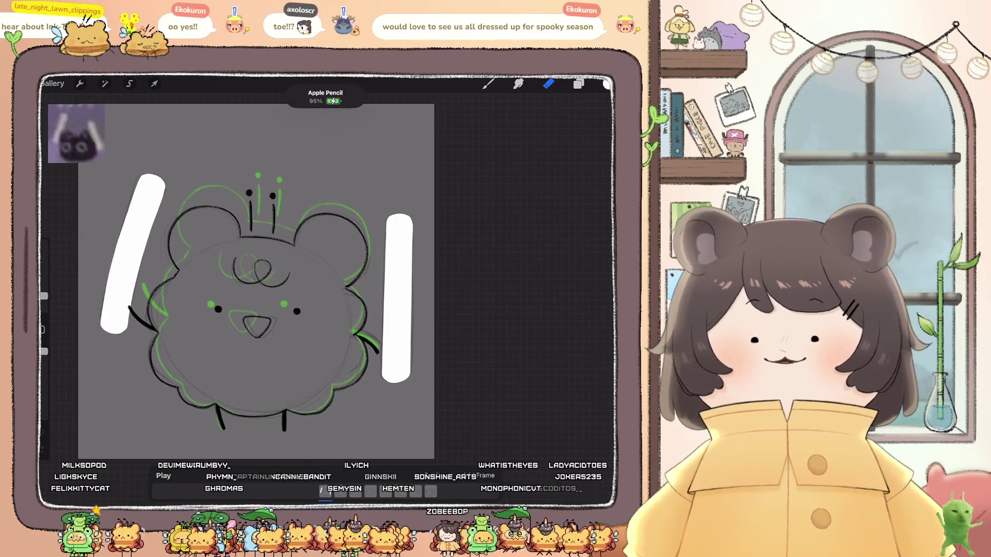
left_click(53, 83)
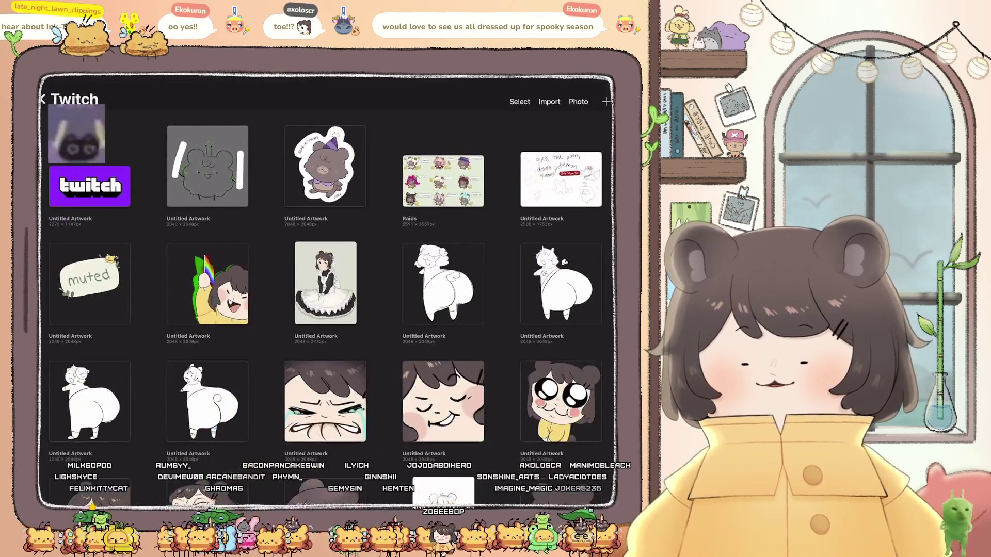
- Open the Forest_Dwellers crow artwork and undo an accidental erase on its tail
scroll(325, 289, "down", 5)
scroll(325, 289, "down", 3)
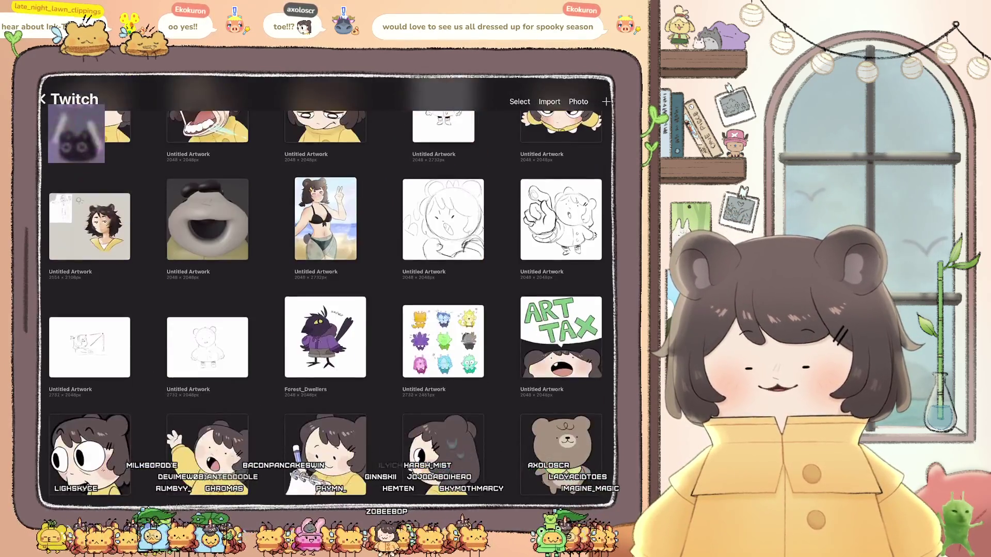
left_click(322, 343)
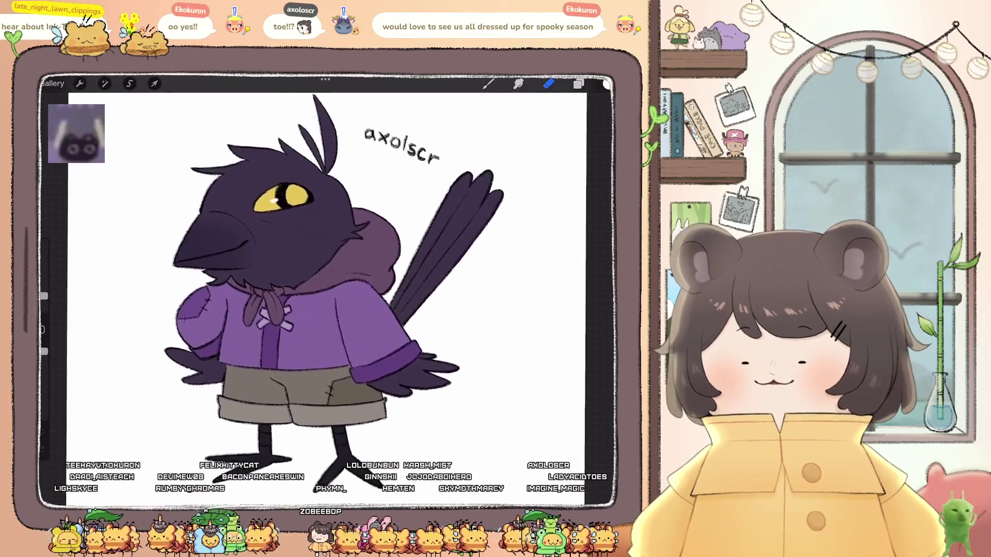
scroll(320, 258, "up", 5)
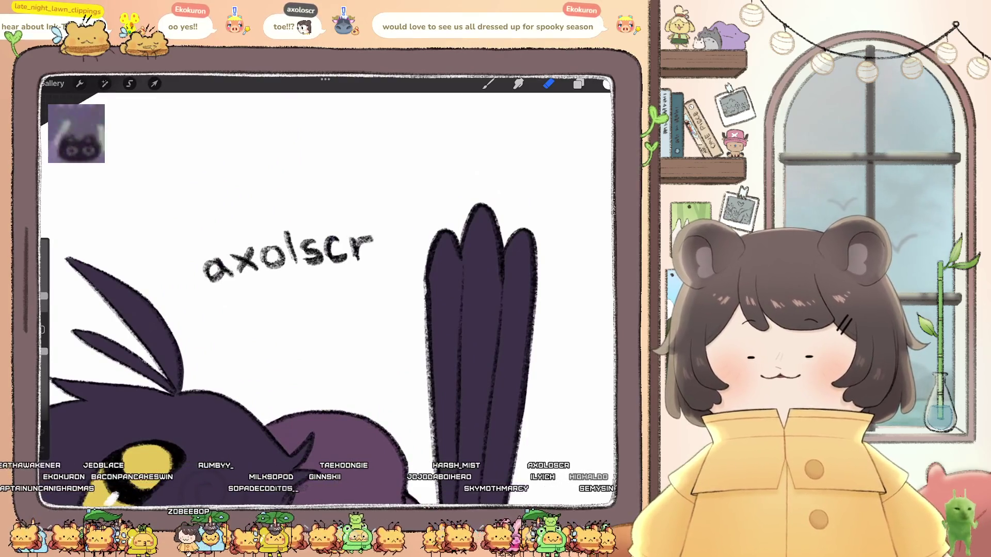
key("ctrl+z")
- Erase the last letters of the crow drawing's name label with a different eraser brush
left_click(578, 83)
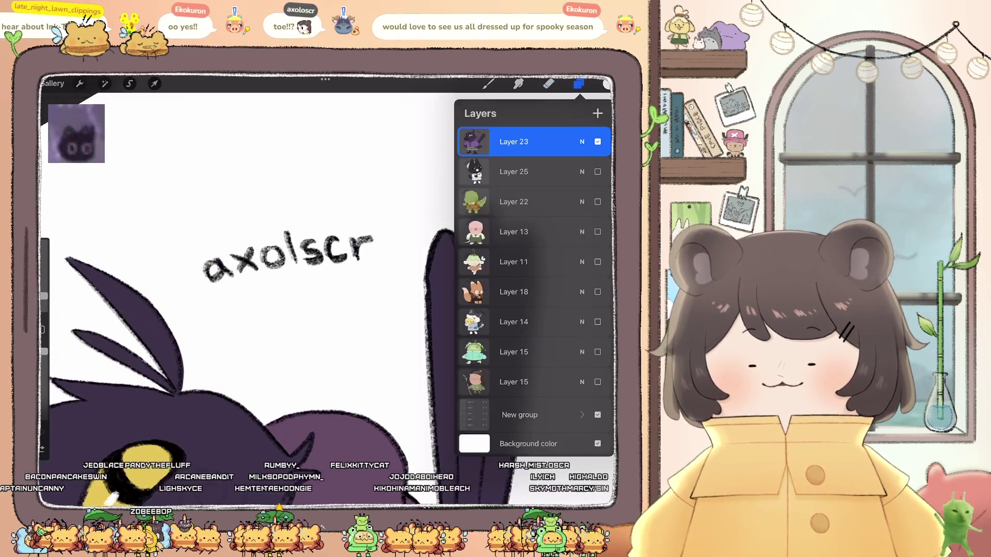
left_click(606, 84)
left_click(548, 84)
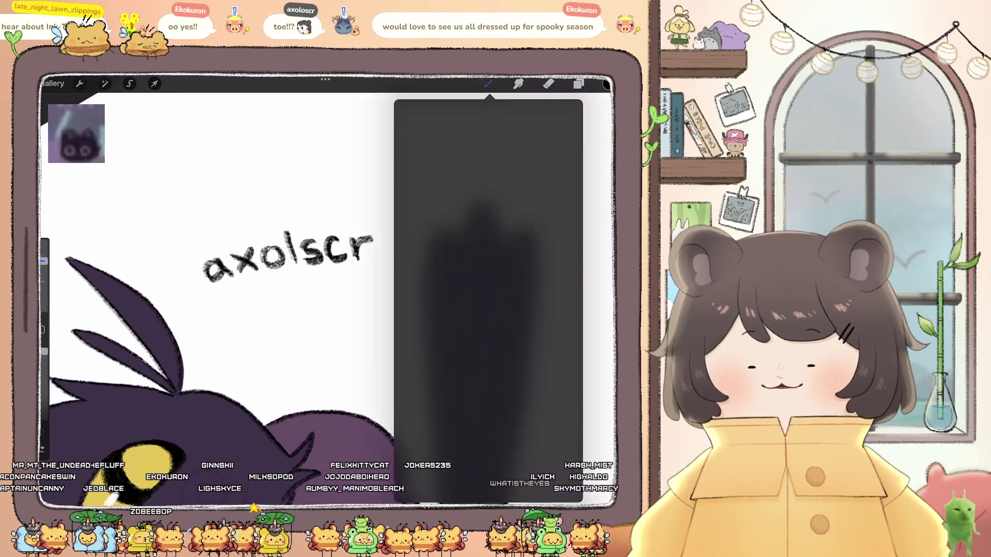
left_click(508, 287)
left_click(548, 83)
mouse_move(313, 241)
left_mouse_down()
mouse_move(309, 264)
mouse_move(345, 261)
mouse_move(371, 238)
left_mouse_up()
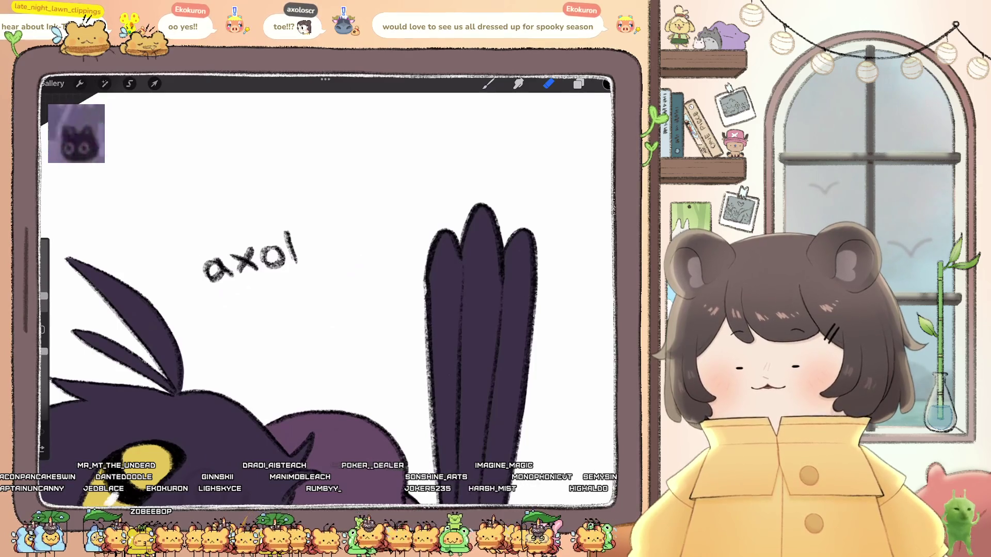
scroll(264, 258, "up", 3)
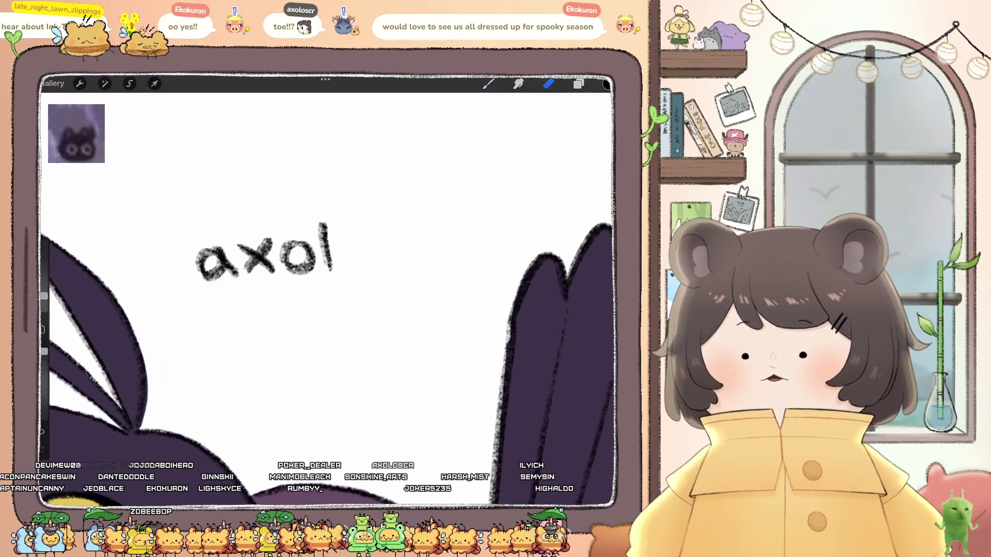
- Handwrite new letters after 'axol' with the brush, undoing the misshapen strokes
left_click(488, 83)
mouse_move(354, 244)
left_mouse_down()
mouse_move(345, 268)
mouse_move(359, 238)
mouse_move(338, 255)
mouse_move(364, 240)
mouse_move(358, 266)
mouse_move(363, 242)
mouse_move(380, 254)
mouse_move(371, 266)
left_mouse_up()
key("ctrl+z")
key("ctrl+z")
scroll(325, 289, "right", 3)
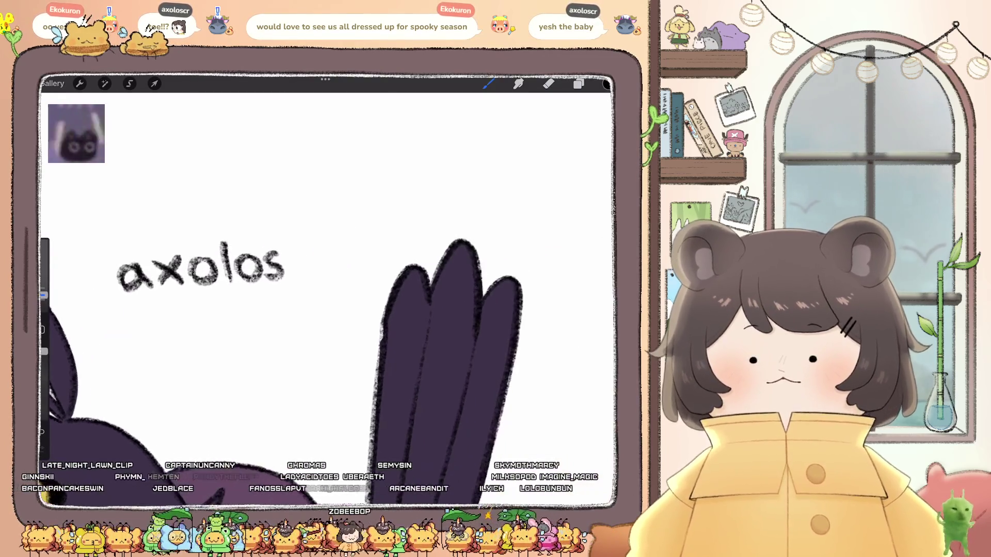
key("ctrl+z")
mouse_move(264, 271)
left_mouse_down()
mouse_move(281, 253)
mouse_move(266, 283)
left_mouse_up()
key("ctrl+z")
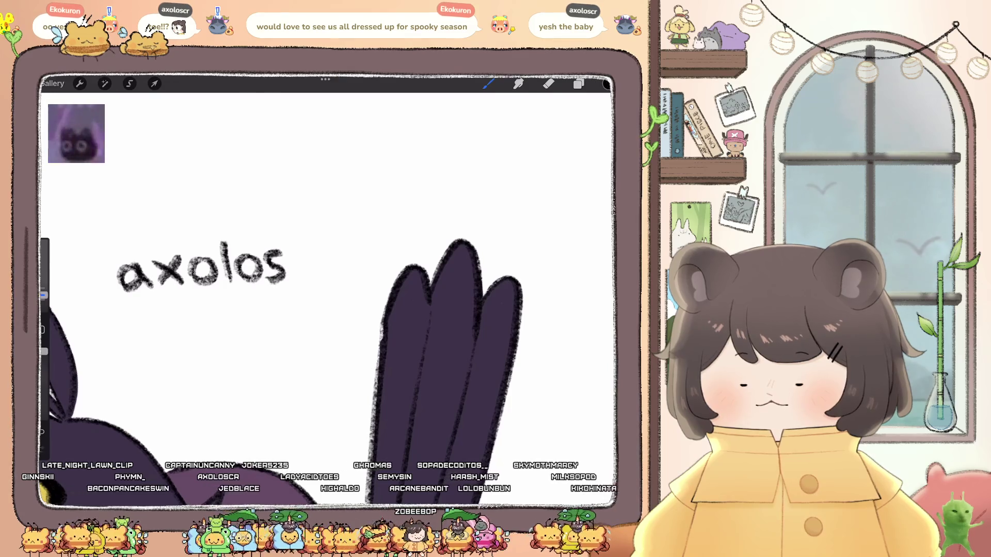
scroll(325, 289, "left", 2)
key("ctrl+z")
- Redraw the s so the label reads 'axolosc', darken the cheek spiral, and return to the Twitch stack
mouse_move(307, 257)
left_mouse_down()
mouse_move(292, 263)
mouse_move(290, 286)
mouse_move(316, 261)
mouse_move(342, 289)
mouse_move(368, 259)
left_mouse_up()
scroll(325, 289, "down", 5)
key("ctrl+z")
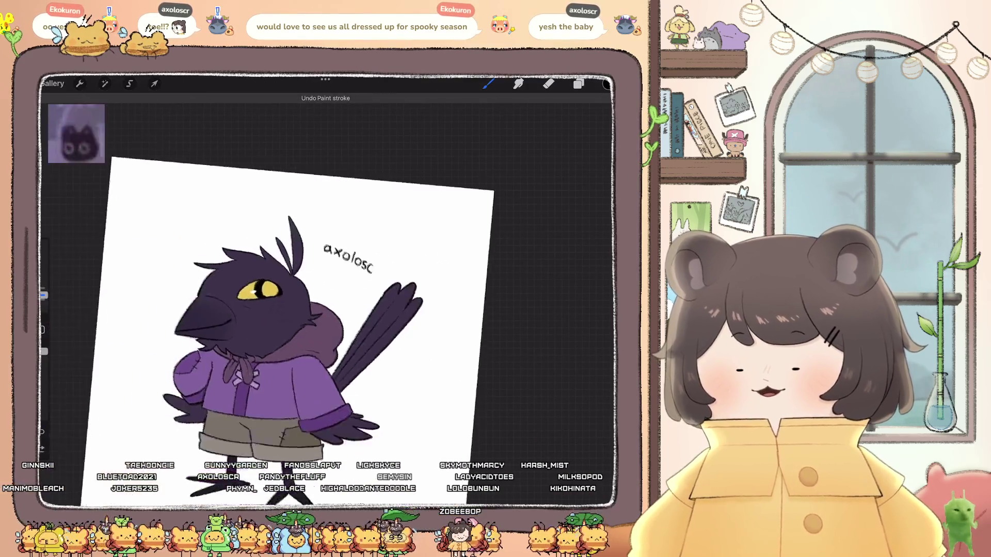
scroll(320, 289, "up", 3)
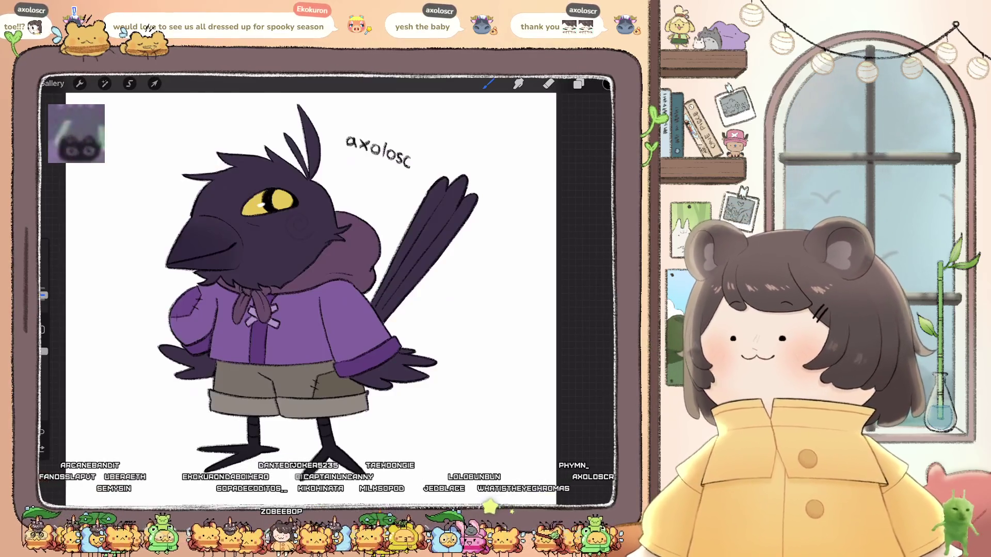
left_click_drag(301, 227, 292, 222)
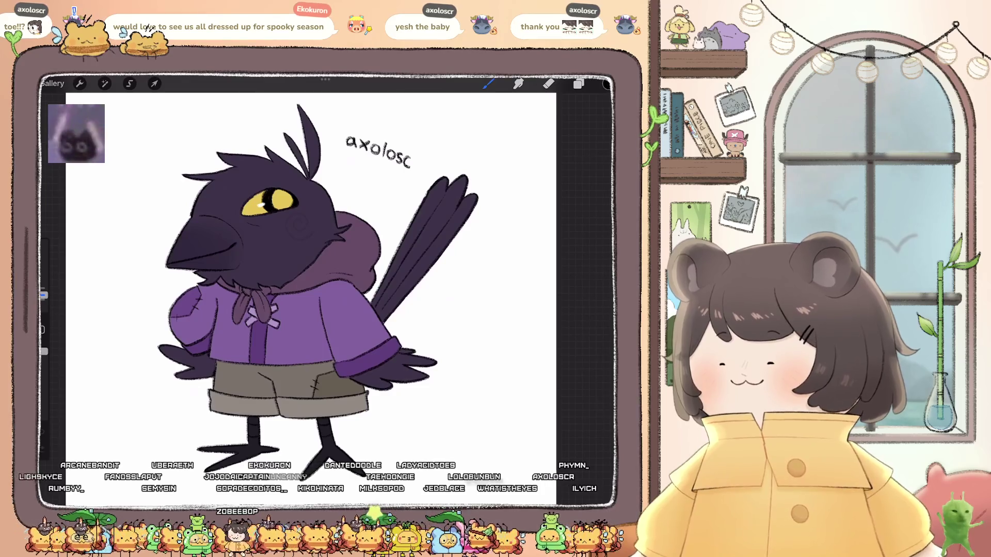
left_click(52, 83)
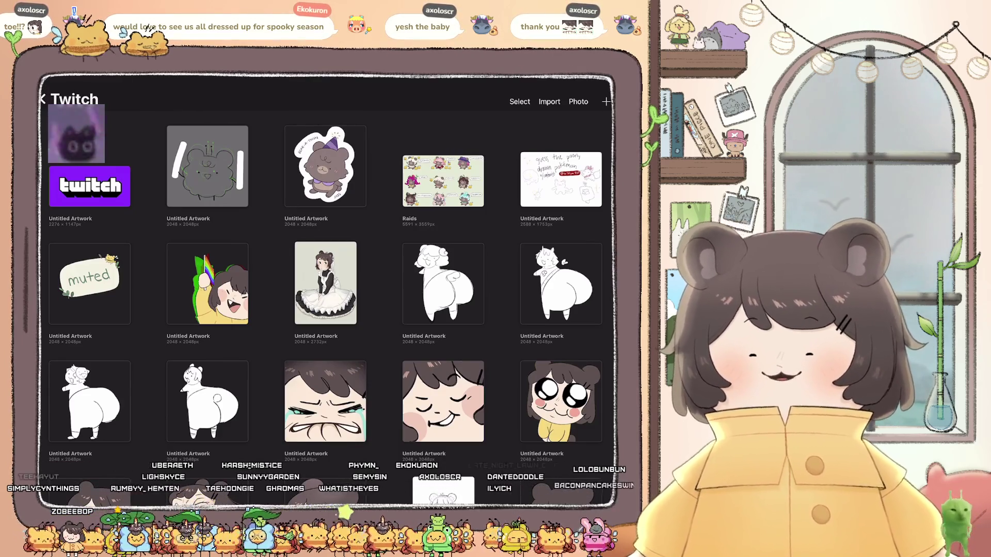
- Create a new blank canvas from the main gallery and check the pencil brush
left_click(42, 99)
left_click(606, 102)
left_click(498, 151)
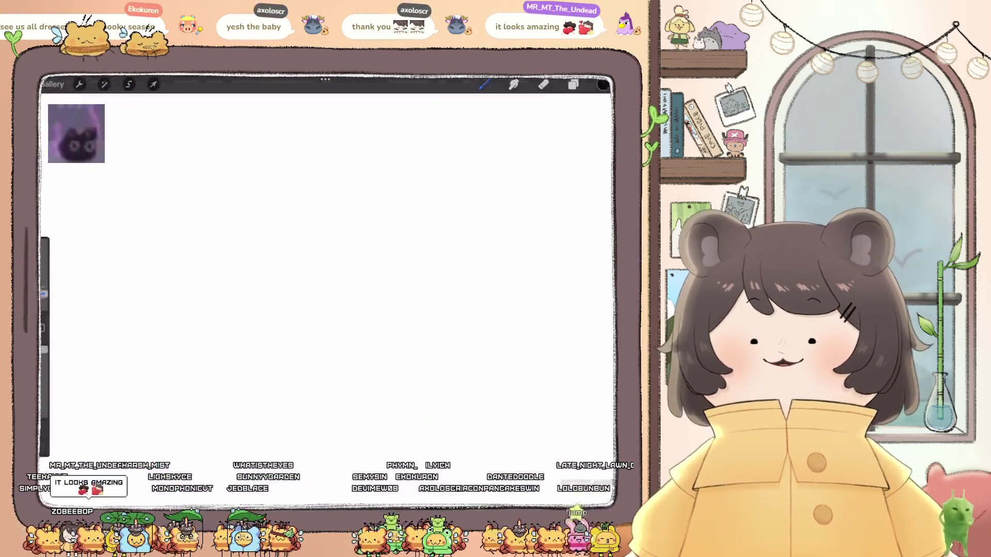
left_click(488, 84)
left_click(488, 84)
- Sketch the figure's round head, the bowl outline below it and a sleepy face
left_click_drag(418, 275, 402, 211)
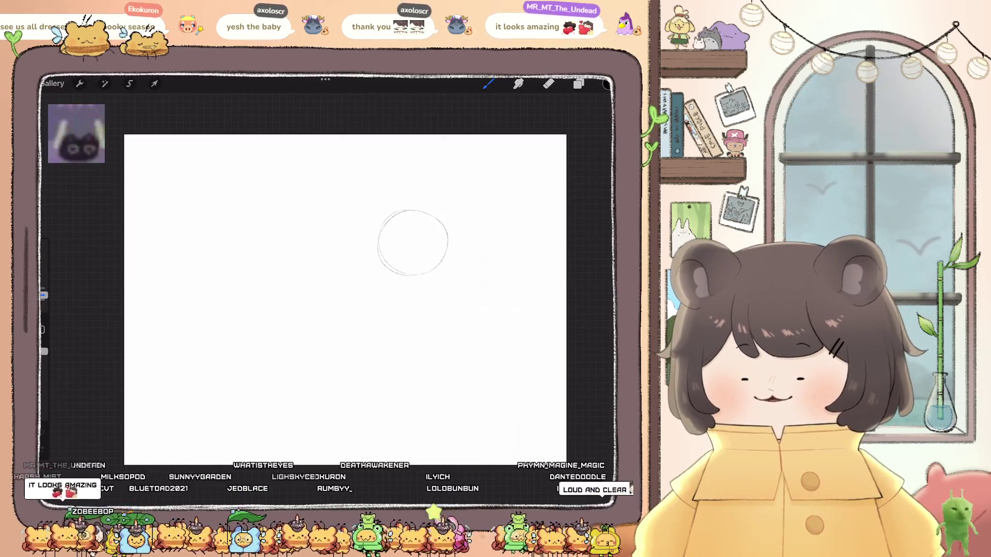
mouse_move(376, 261)
left_mouse_down()
mouse_move(329, 293)
mouse_move(356, 288)
left_mouse_up()
mouse_move(416, 285)
left_mouse_down()
mouse_move(427, 332)
mouse_move(449, 294)
left_mouse_up()
left_click_drag(390, 281, 367, 285)
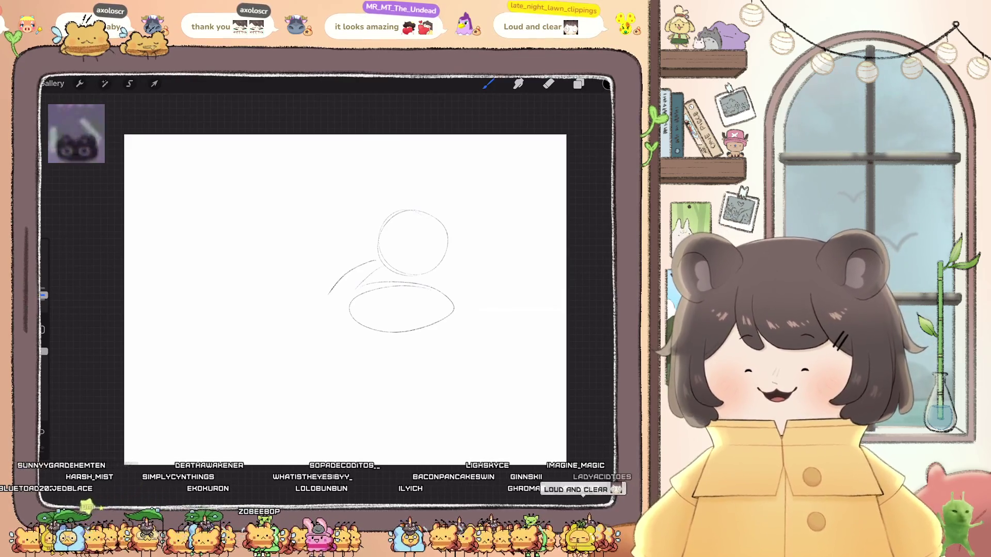
mouse_move(398, 263)
left_mouse_down()
mouse_move(395, 248)
mouse_move(411, 269)
left_mouse_up()
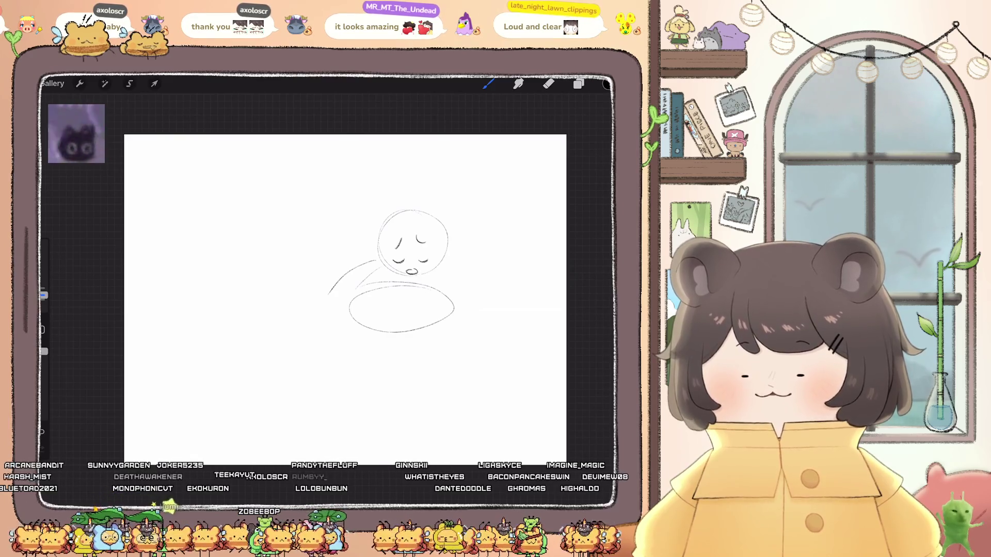
- Add the bowl's underside, both arms wrapping it, a small hand and two bent legs
left_click_drag(349, 311, 416, 350)
left_click_drag(455, 267, 475, 320)
mouse_move(328, 292)
left_mouse_down()
mouse_move(327, 315)
mouse_move(356, 335)
left_mouse_up()
mouse_move(454, 320)
left_mouse_down()
mouse_move(444, 344)
mouse_move(467, 334)
left_mouse_up()
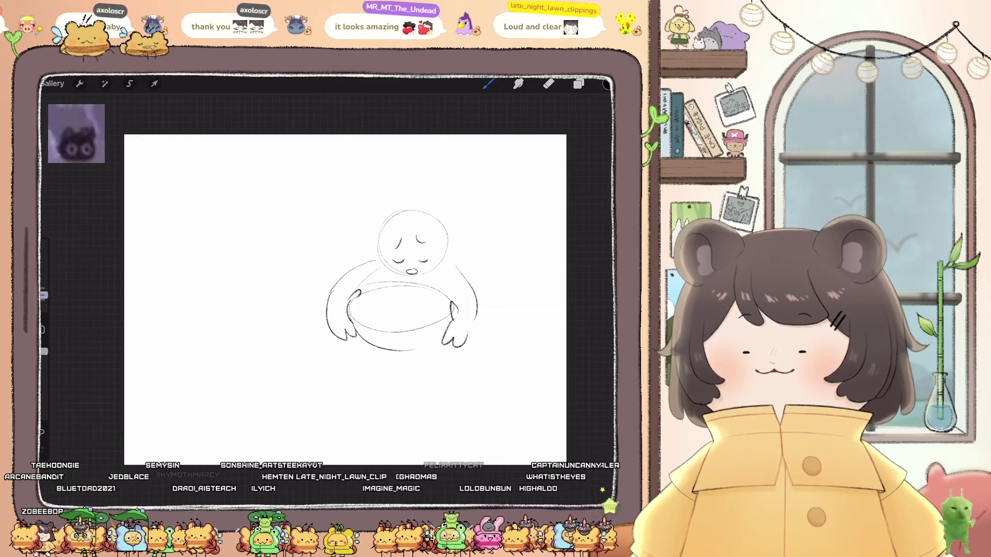
mouse_move(358, 347)
left_mouse_down()
mouse_move(356, 391)
mouse_move(382, 388)
mouse_move(348, 409)
mouse_move(376, 402)
left_mouse_up()
mouse_move(416, 351)
left_mouse_down()
mouse_move(449, 390)
mouse_move(465, 370)
mouse_move(488, 385)
left_mouse_up()
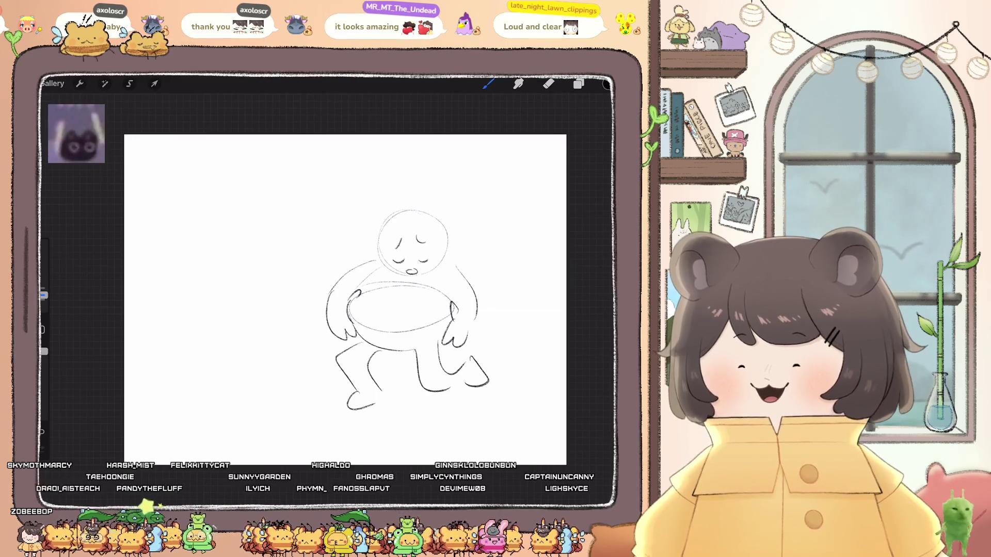
- Sketch a large face on the left with eye and ears, and add curly hair to the figure
mouse_move(126, 247)
left_mouse_down()
mouse_move(227, 361)
mouse_move(157, 444)
left_mouse_up()
left_click_drag(206, 306, 206, 311)
mouse_move(232, 342)
left_mouse_down()
mouse_move(246, 333)
mouse_move(236, 368)
left_mouse_up()
left_click_drag(193, 283, 187, 290)
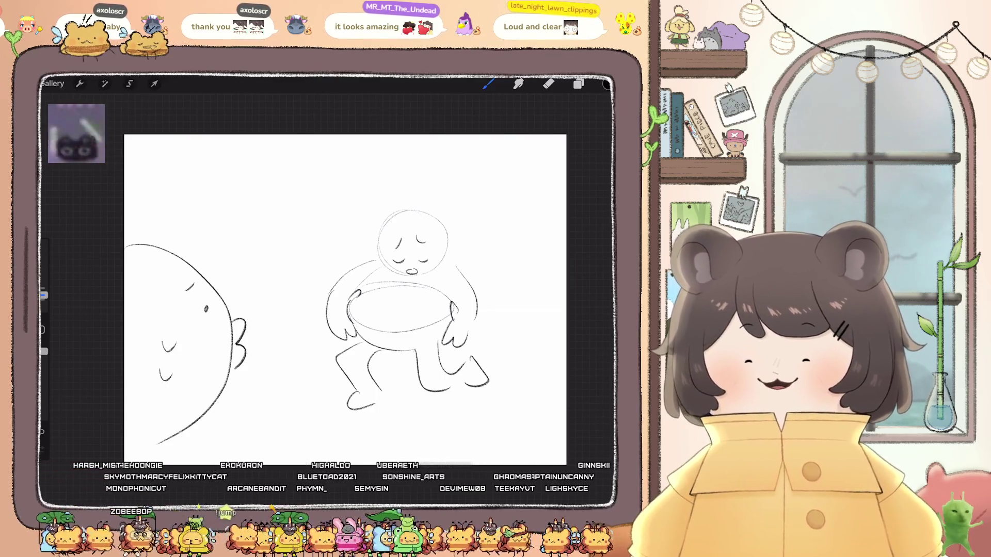
left_click_drag(419, 217, 445, 247)
mouse_move(127, 223)
left_mouse_down()
mouse_move(170, 238)
mouse_move(174, 295)
mouse_move(127, 352)
left_mouse_up()
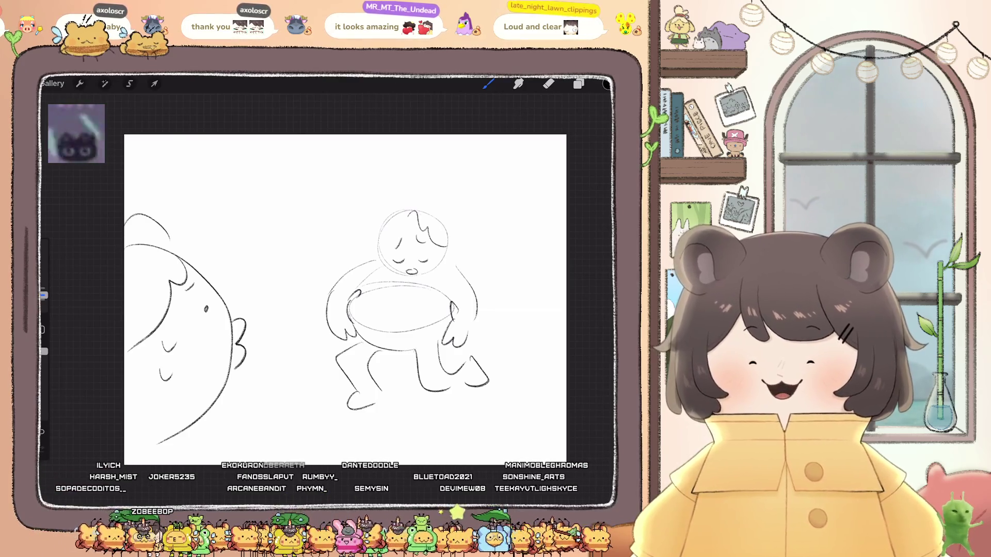
left_click_drag(377, 238, 398, 223)
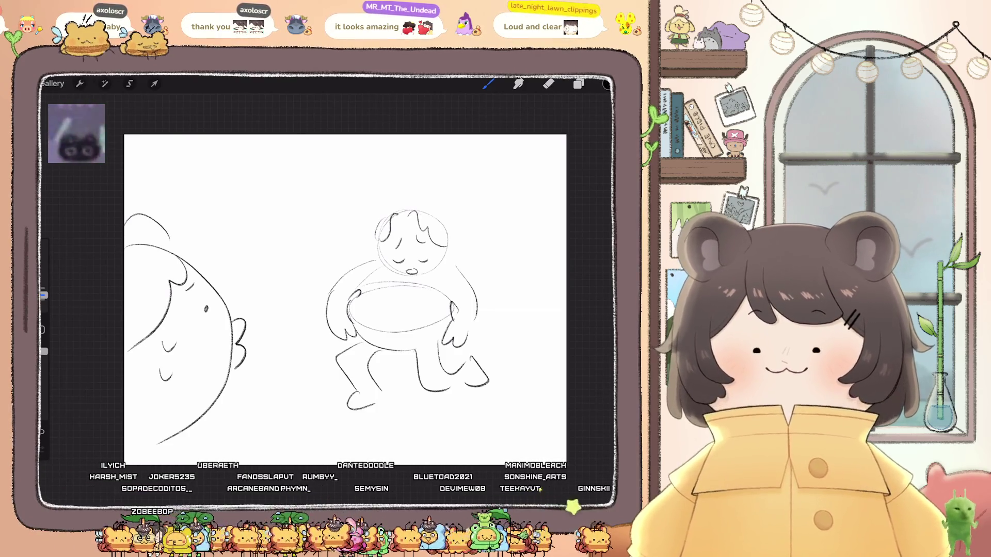
scroll(337, 350, "up", 3)
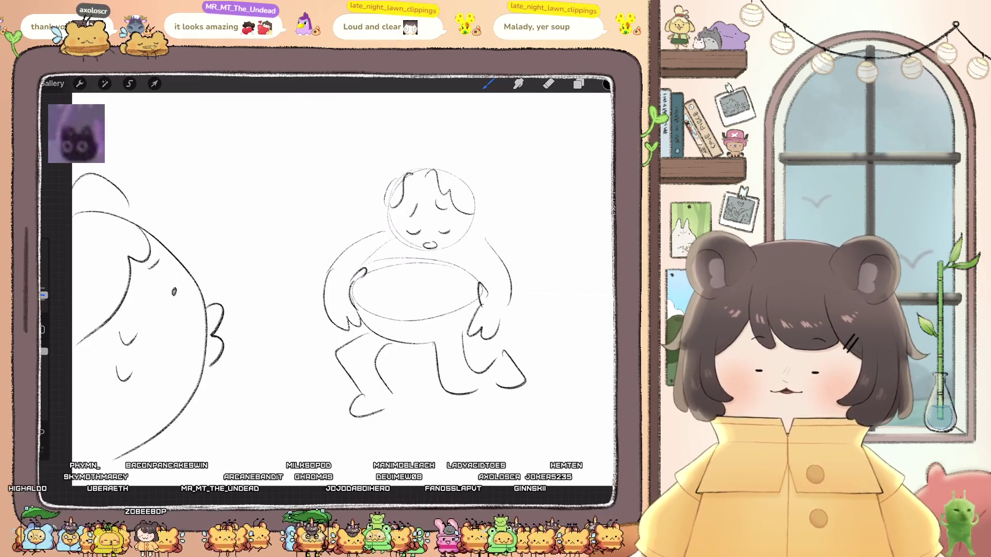
scroll(340, 289, "down", 2)
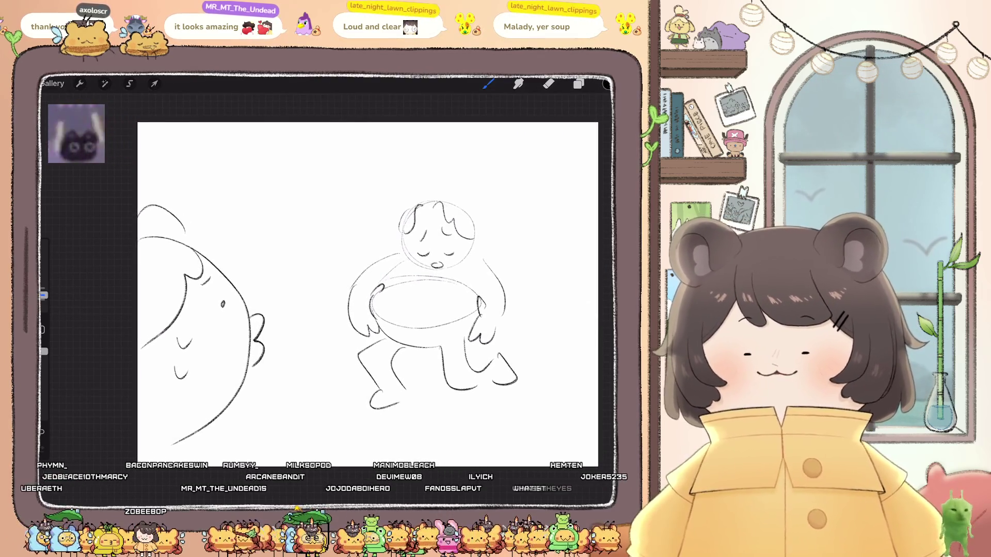
- Close the sketch and open the bear barbell animation from the Twitch stack
left_click(51, 83)
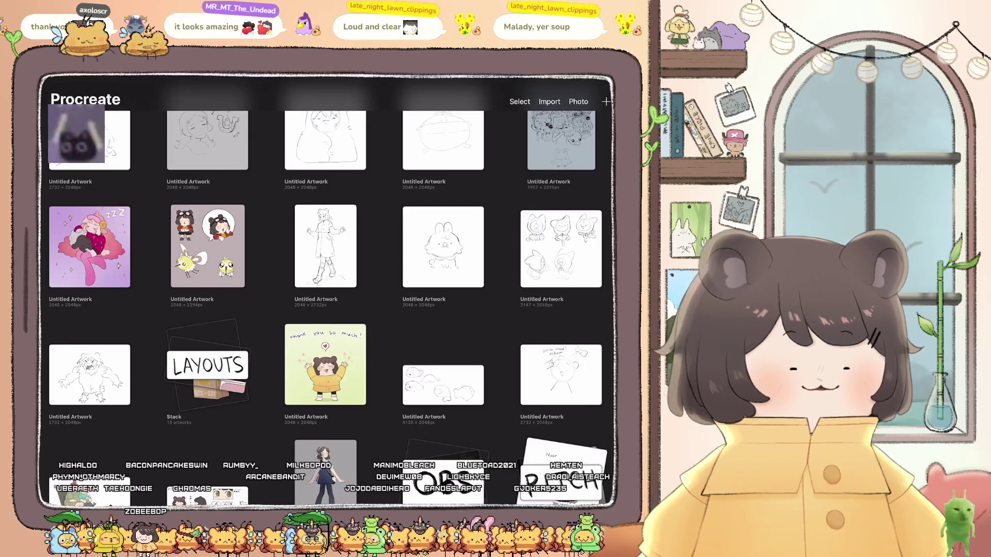
scroll(331, 289, "down", 10)
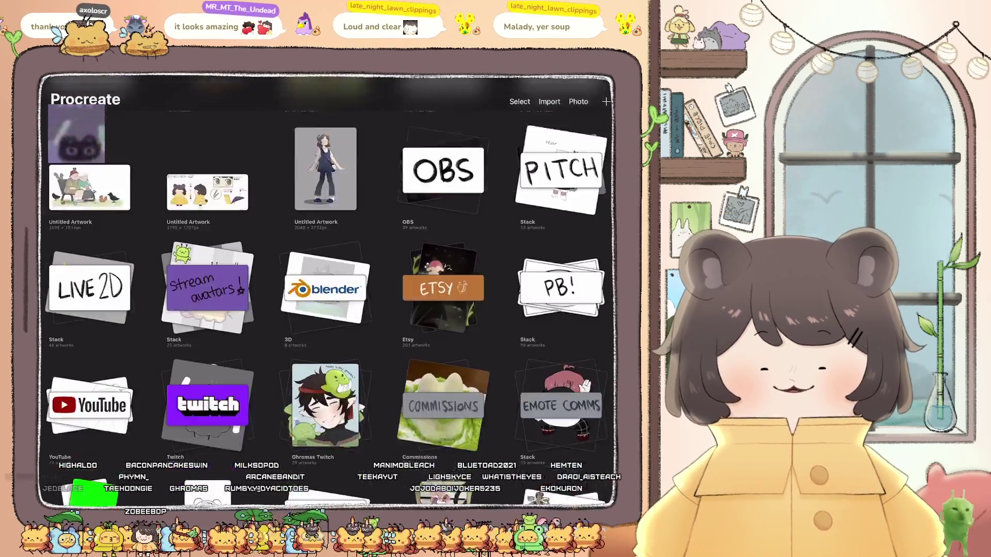
left_click(208, 319)
left_click(206, 166)
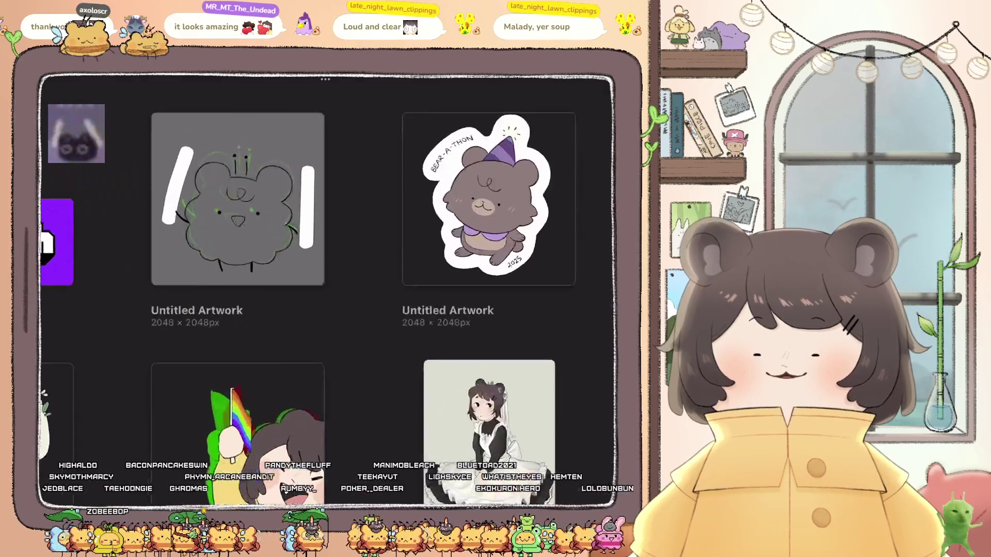
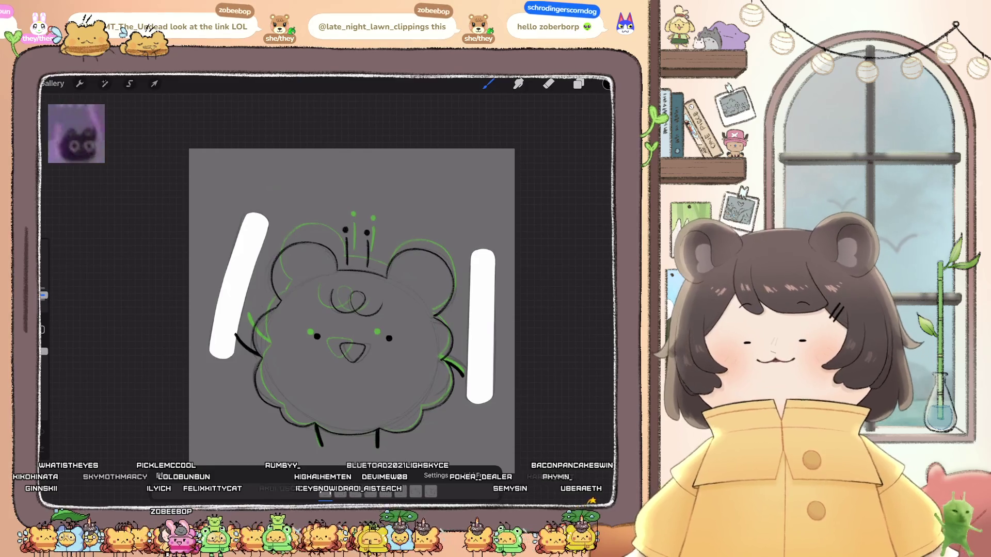
- Step to another frame and play the animation through to review it
scroll(320, 288, "up", 3)
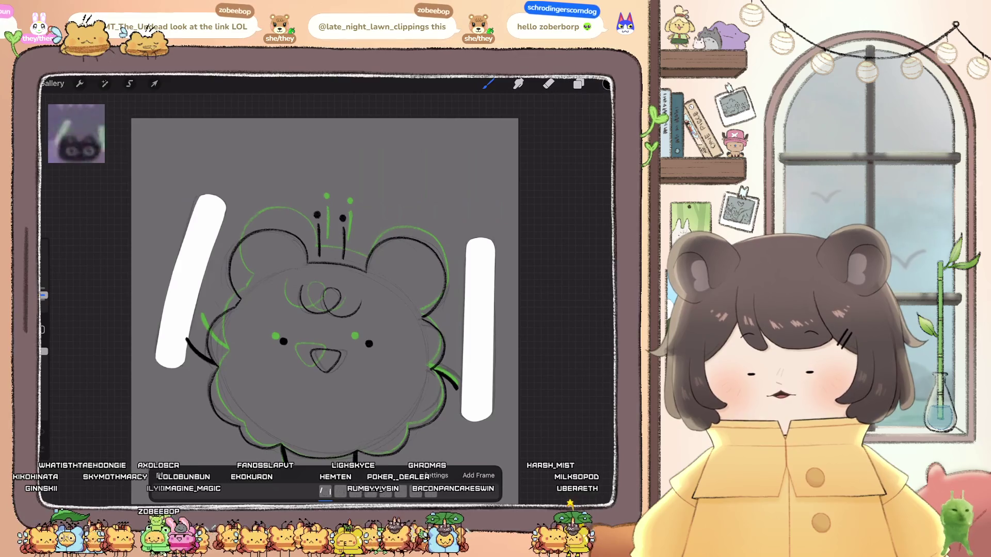
left_click(340, 491)
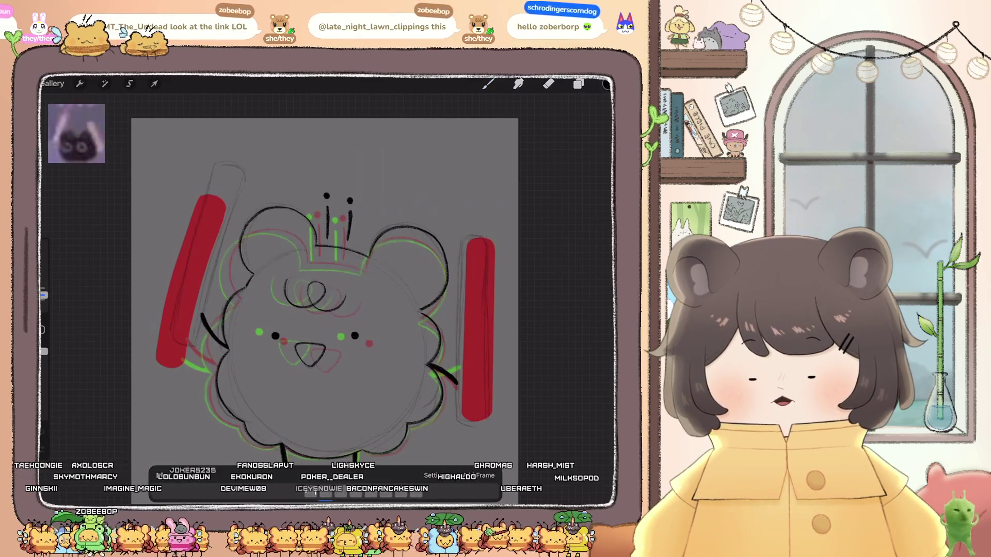
left_click(578, 84)
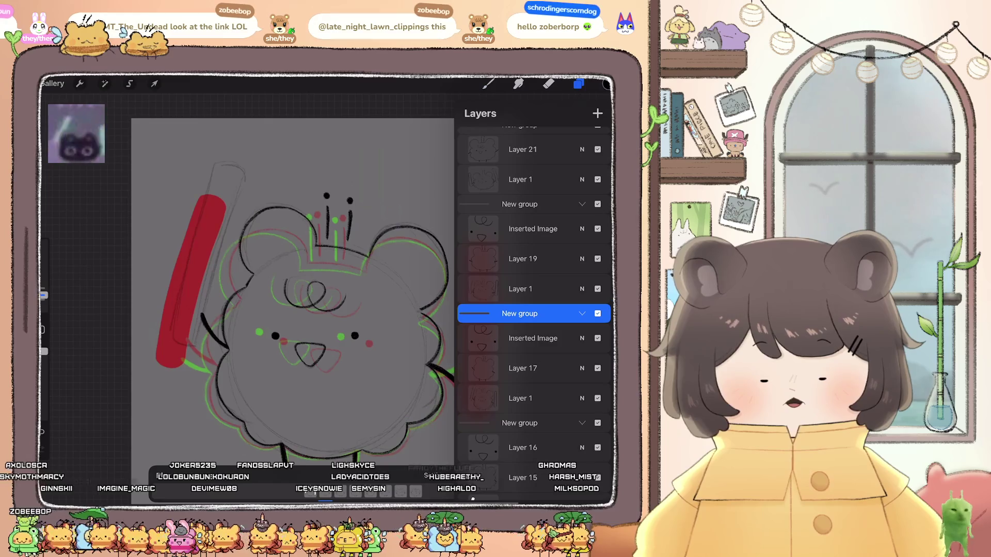
left_click(164, 476)
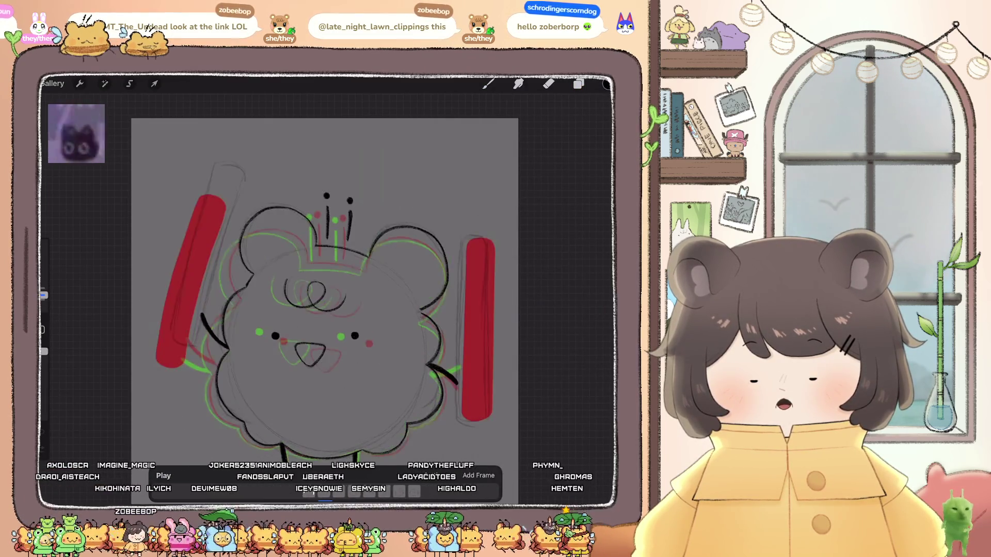
- Set the onion skin frames to None in the animation playback settings
scroll(371, 279, "up", 3)
left_click(430, 475)
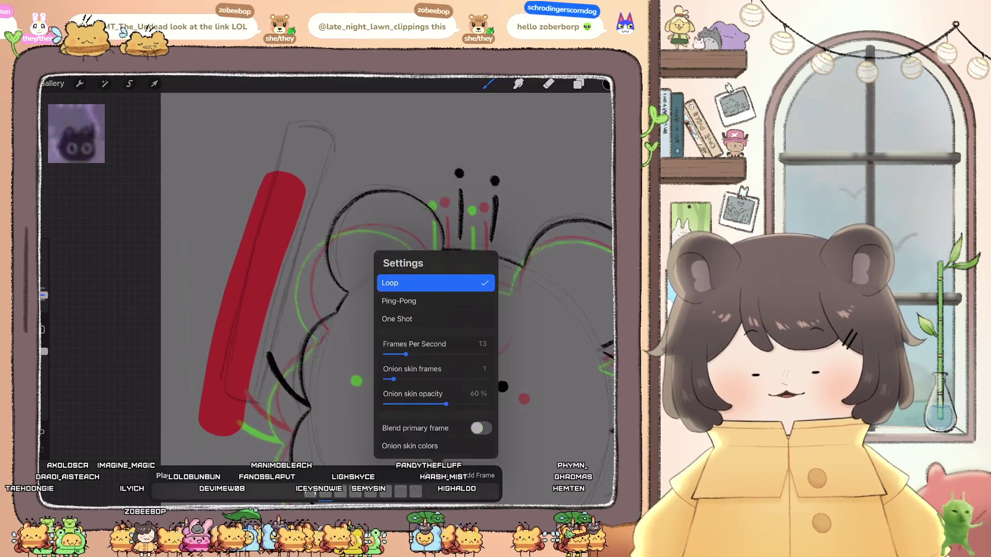
left_click_drag(393, 379, 385, 379)
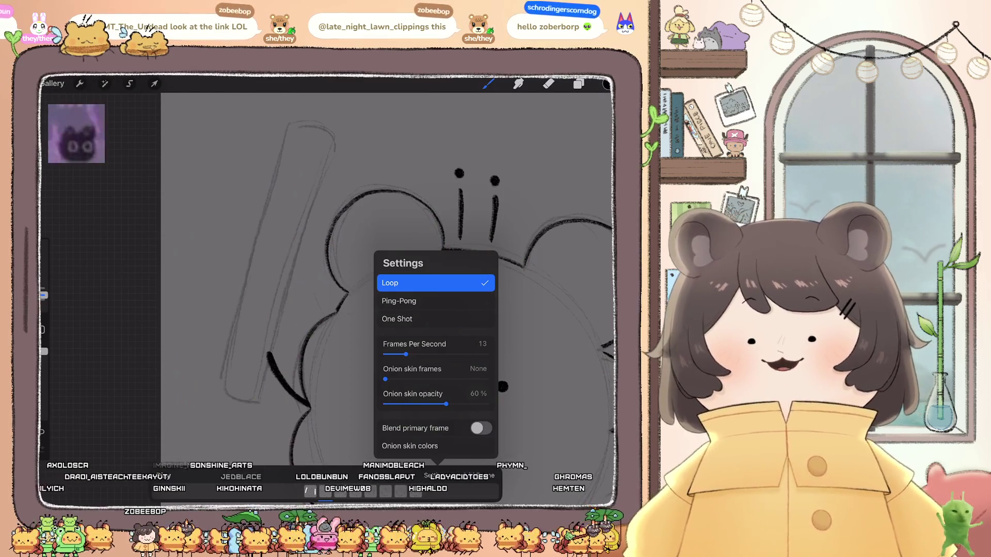
left_click(578, 83)
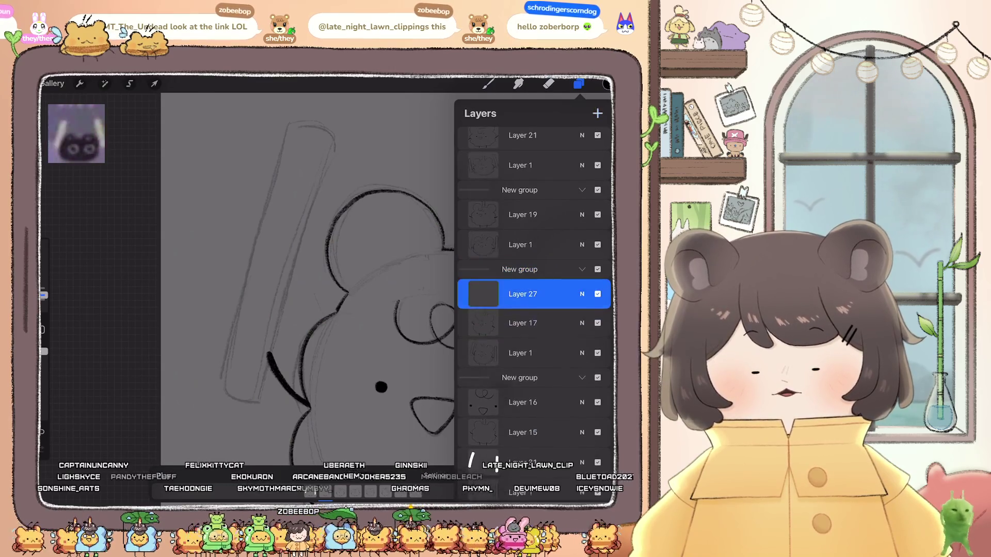
- Pick white as the colour and the Calligraphy Monoline brush
left_click(488, 83)
left_click(606, 84)
left_click(459, 127)
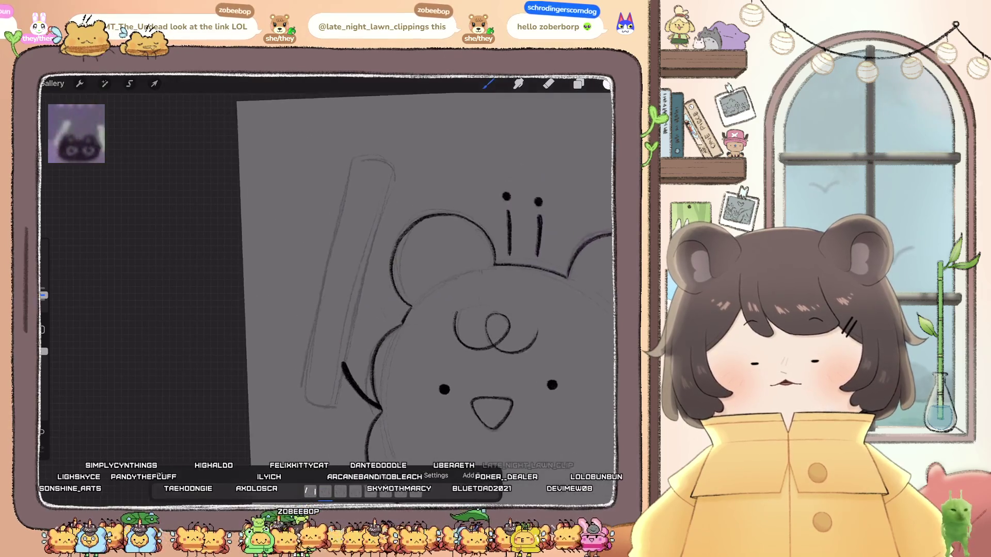
left_click(487, 84)
left_click(525, 256)
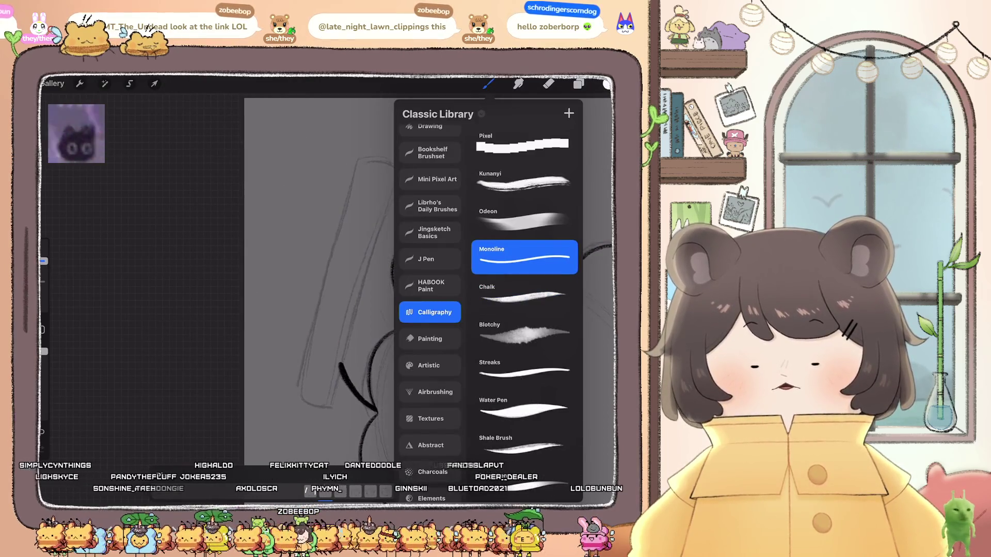
left_click(309, 258)
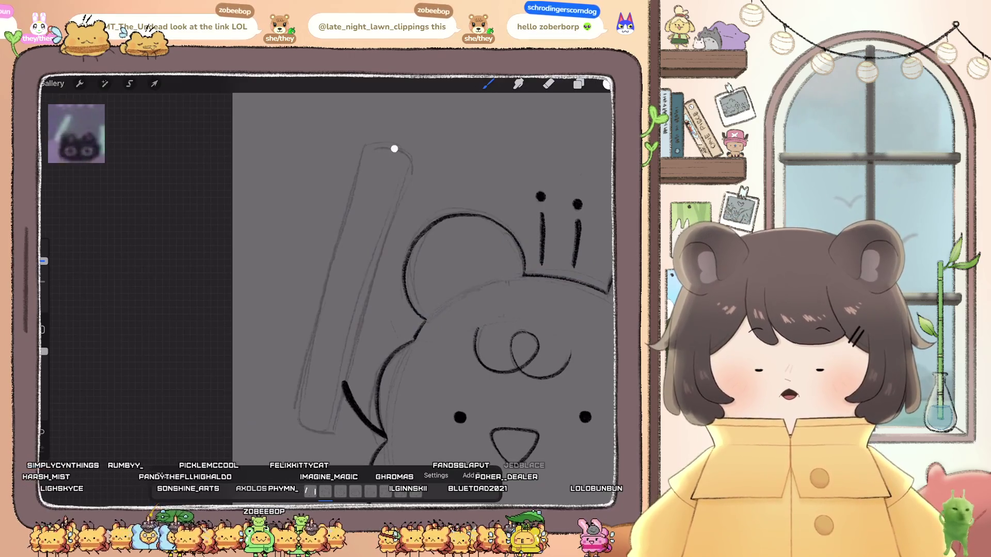
- Outline the left bar in white and ColorDrop-fill it solid white
mouse_move(371, 153)
left_mouse_down()
mouse_move(299, 406)
mouse_move(406, 153)
left_mouse_up()
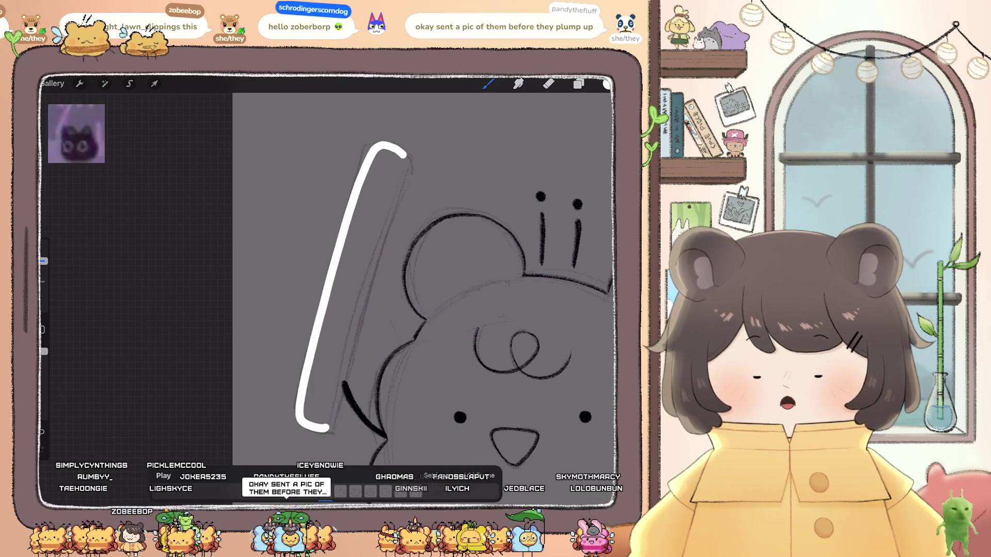
mouse_move(404, 191)
left_mouse_down()
mouse_move(367, 282)
mouse_move(338, 408)
left_mouse_up()
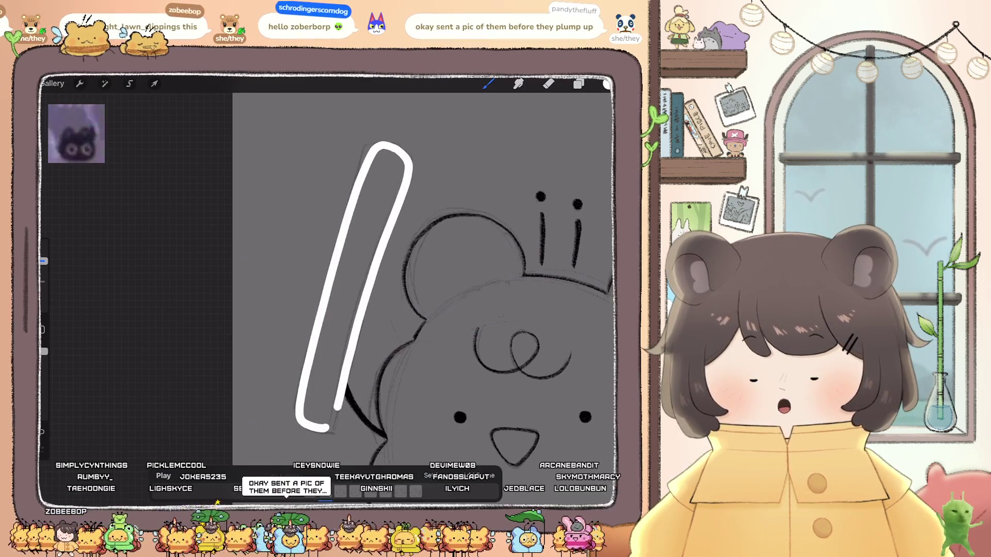
left_click_drag(606, 84, 356, 284)
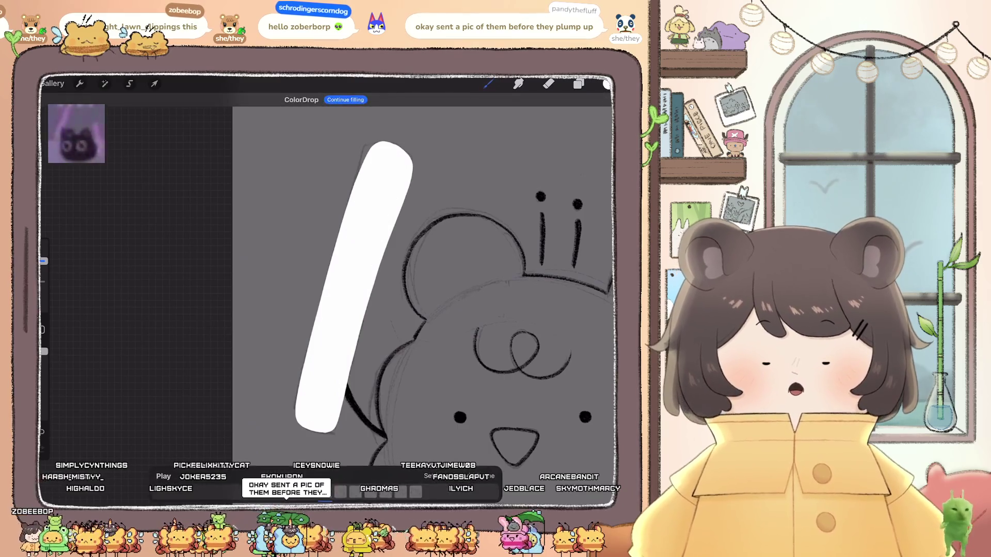
scroll(423, 289, "down", 2)
mouse_move(464, 394)
left_mouse_down()
mouse_move(387, 371)
mouse_move(237, 358)
mouse_move(207, 379)
left_mouse_up()
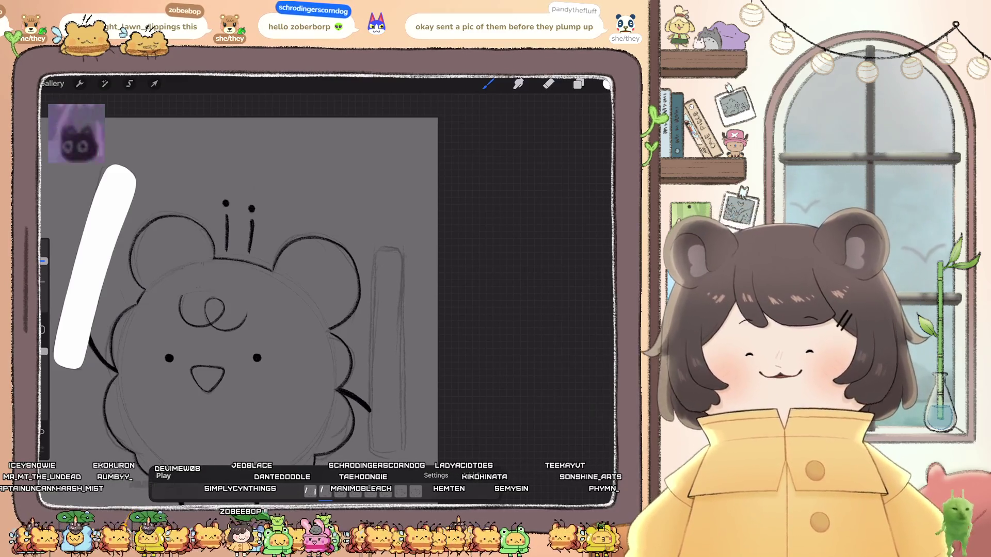
- Outline the right bar in white and ColorDrop-fill it solid white
scroll(237, 279, "down", 2)
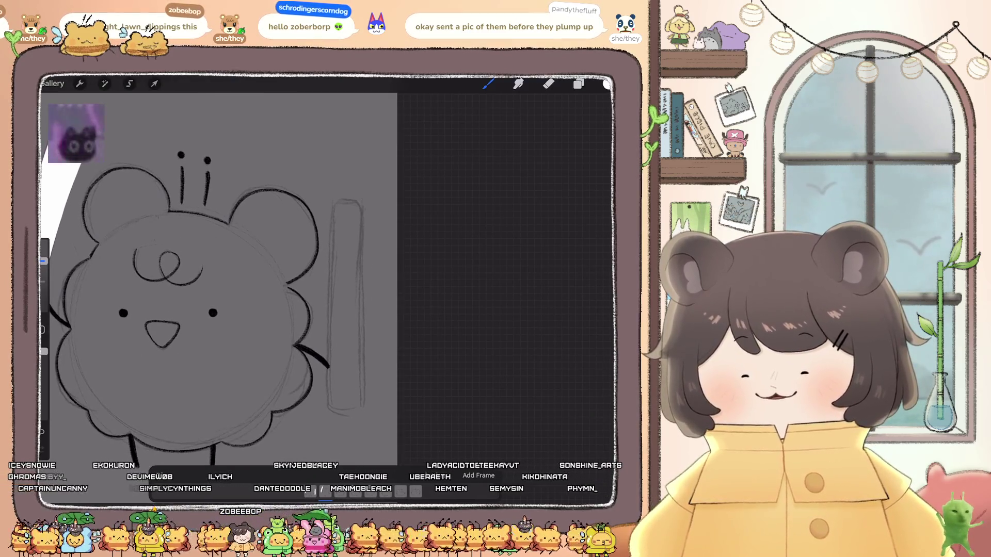
mouse_move(335, 206)
left_mouse_down()
mouse_move(329, 373)
mouse_move(338, 406)
left_mouse_up()
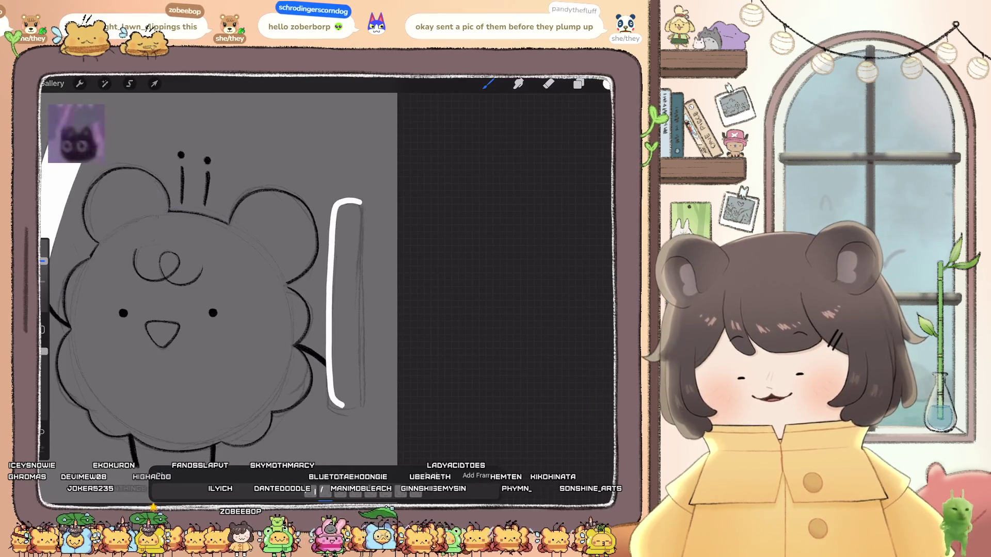
left_click_drag(364, 228, 364, 310)
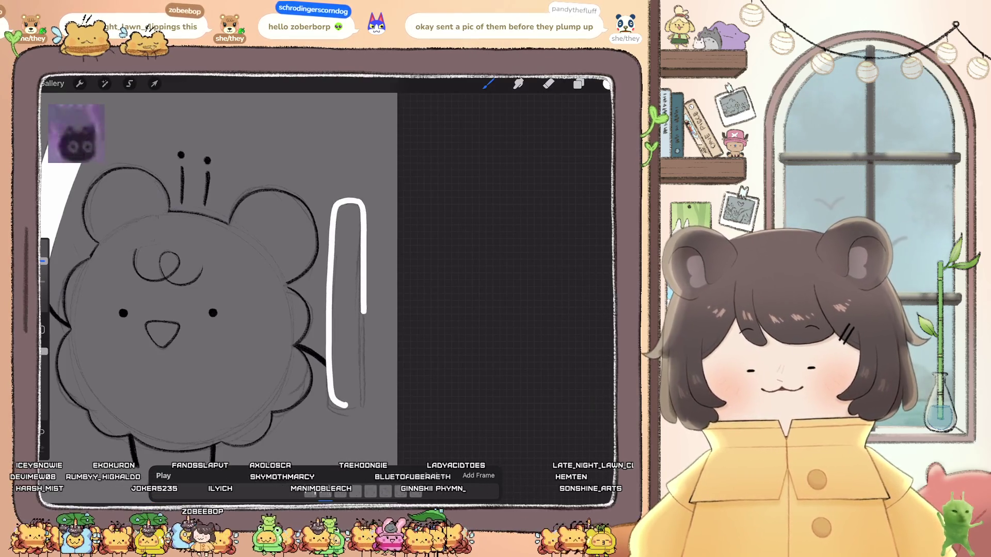
mouse_move(365, 365)
left_mouse_down()
mouse_move(361, 394)
mouse_move(343, 405)
mouse_move(333, 398)
left_mouse_up()
left_click_drag(607, 84, 346, 332)
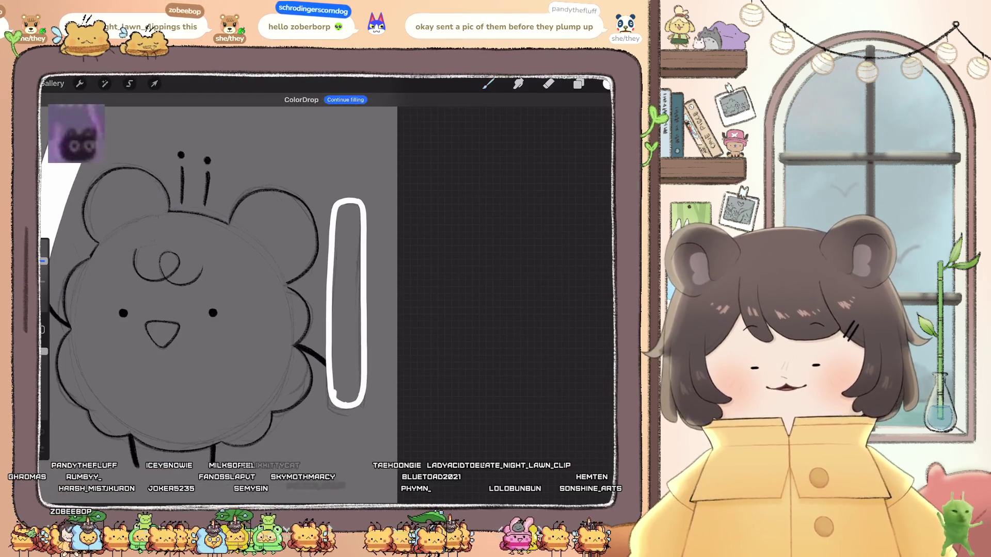
- Trim the right bar's left edge with the Eraser set to 5%
left_click(548, 84)
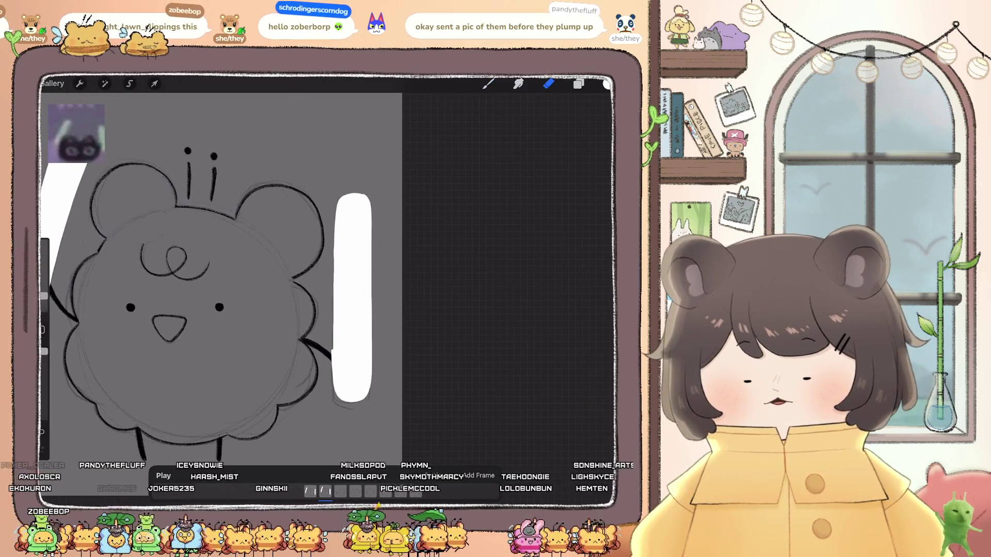
key("ctrl+z")
left_click_drag(44, 295, 44, 290)
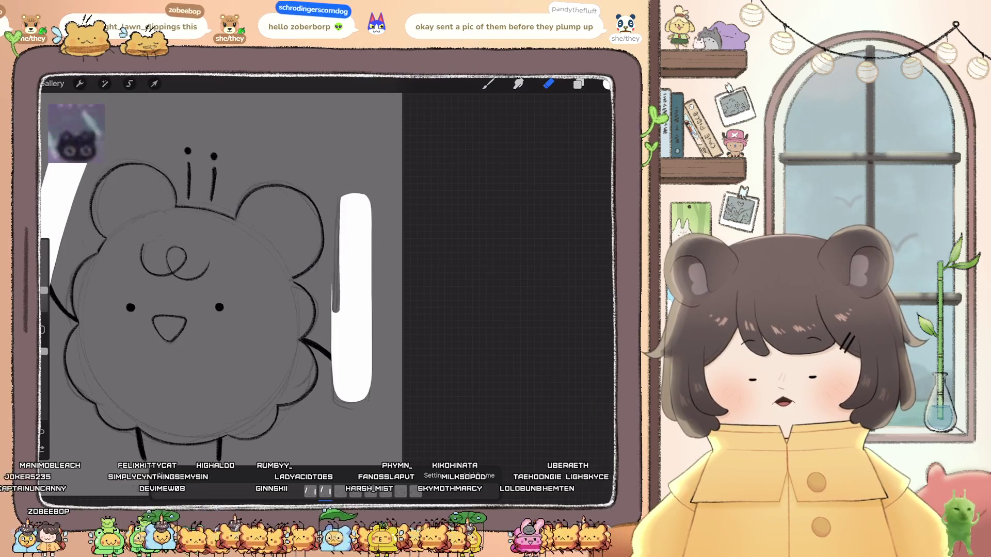
key("ctrl+z")
left_click_drag(334, 234, 336, 398)
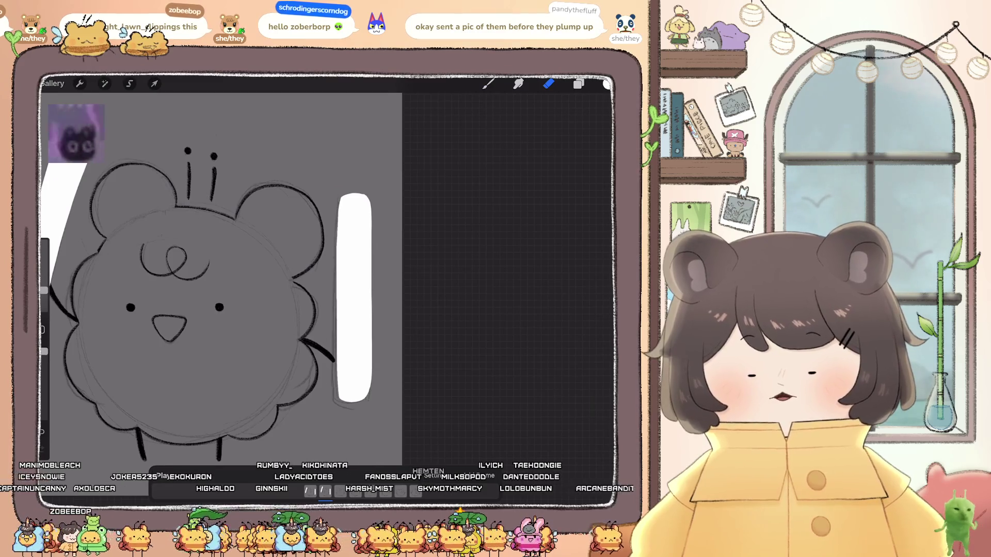
- Patch the small gaps along the right bar's edges with the white brush
key("b")
scroll(247, 289, "up", 3)
left_click_drag(341, 320, 372, 268)
left_click_drag(288, 271, 288, 295)
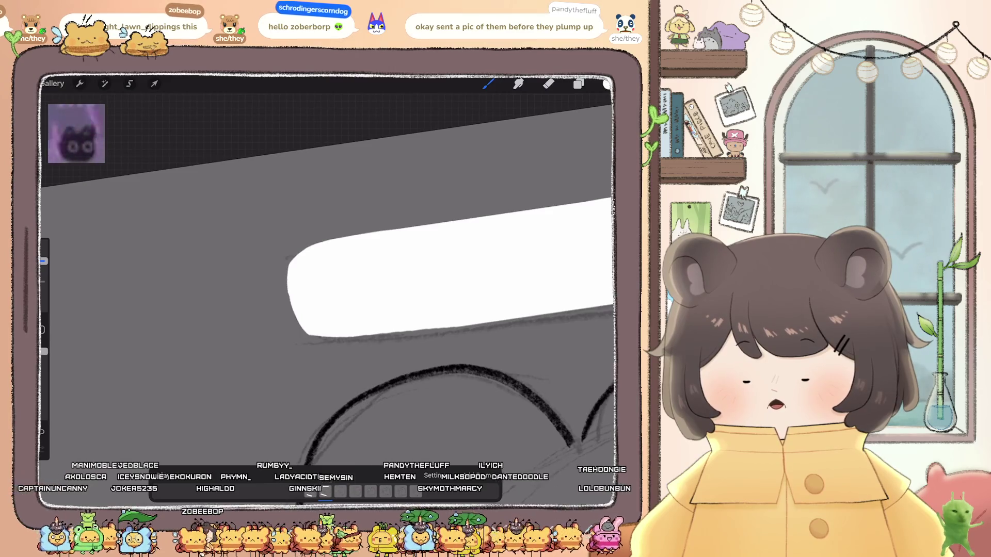
left_click_drag(306, 336, 322, 338)
mouse_move(361, 289)
left_mouse_down()
mouse_move(320, 258)
mouse_move(330, 258)
left_mouse_up()
mouse_move(238, 333)
left_mouse_down()
mouse_move(214, 255)
mouse_move(200, 258)
left_mouse_up()
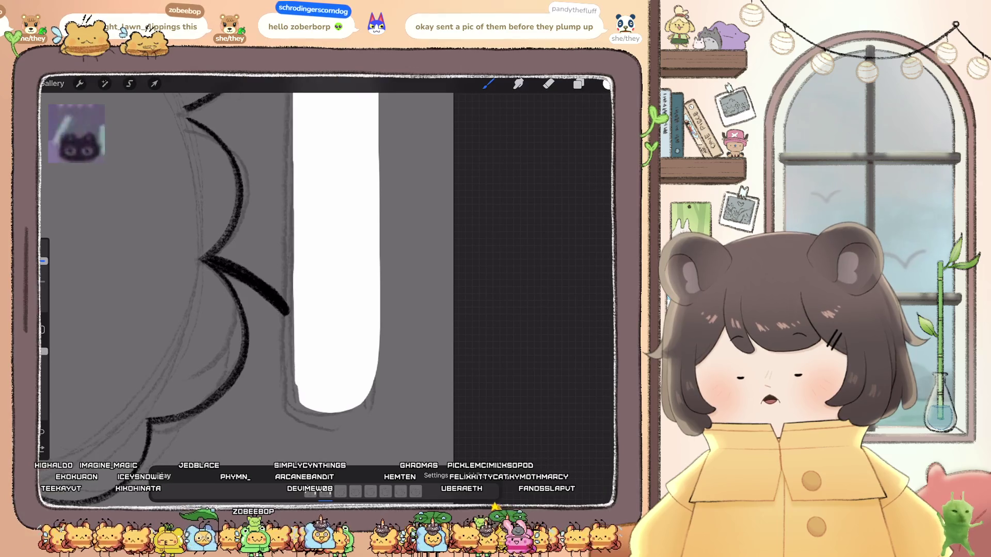
left_click_drag(248, 258, 241, 244)
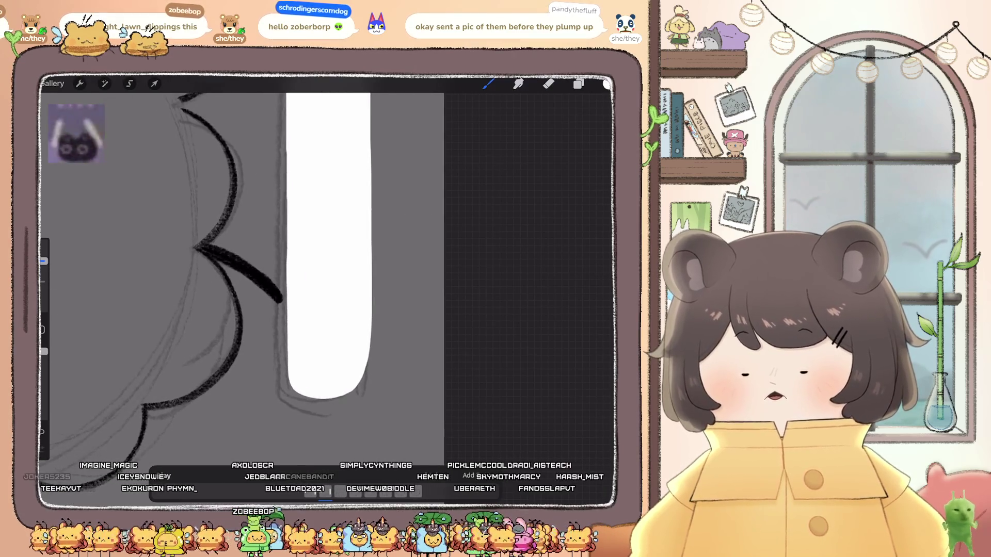
left_click_drag(368, 353, 367, 373)
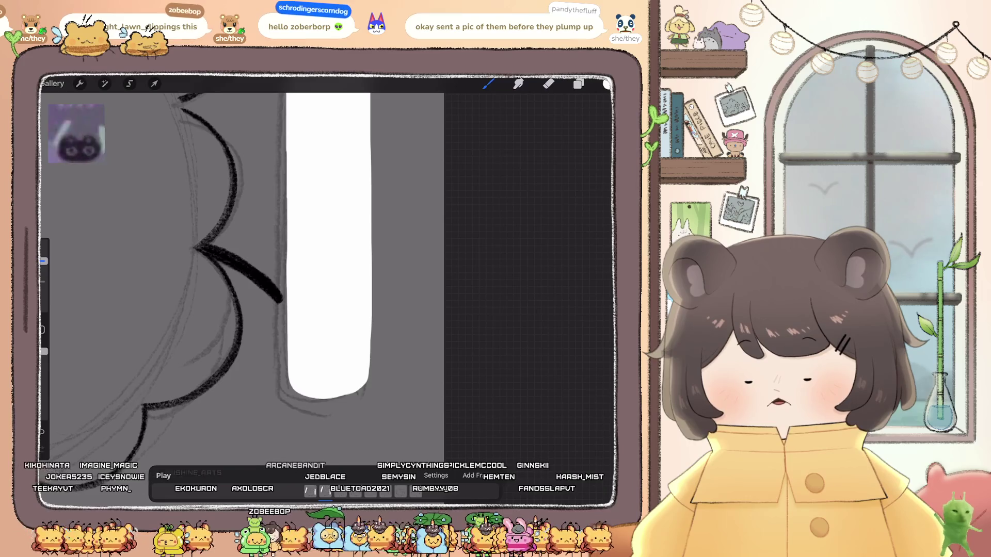
scroll(242, 279, "down", 5)
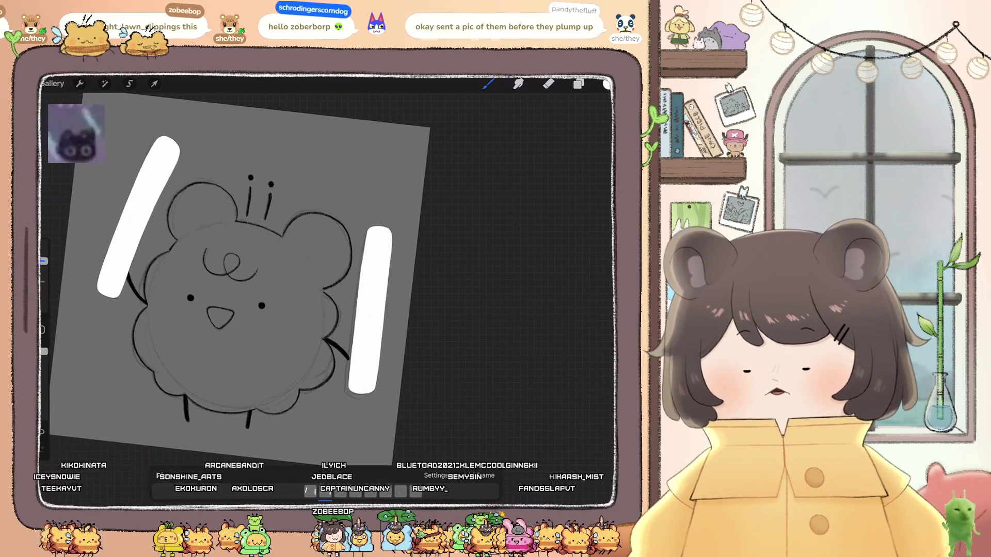
scroll(232, 278, "up", 2)
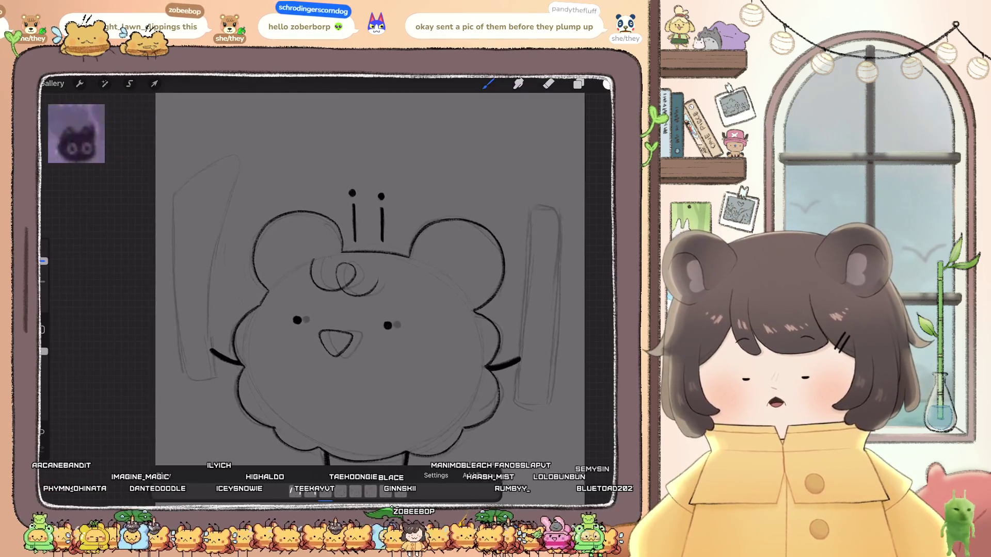
- Select Layer 19 and return to the brush
left_click(578, 83)
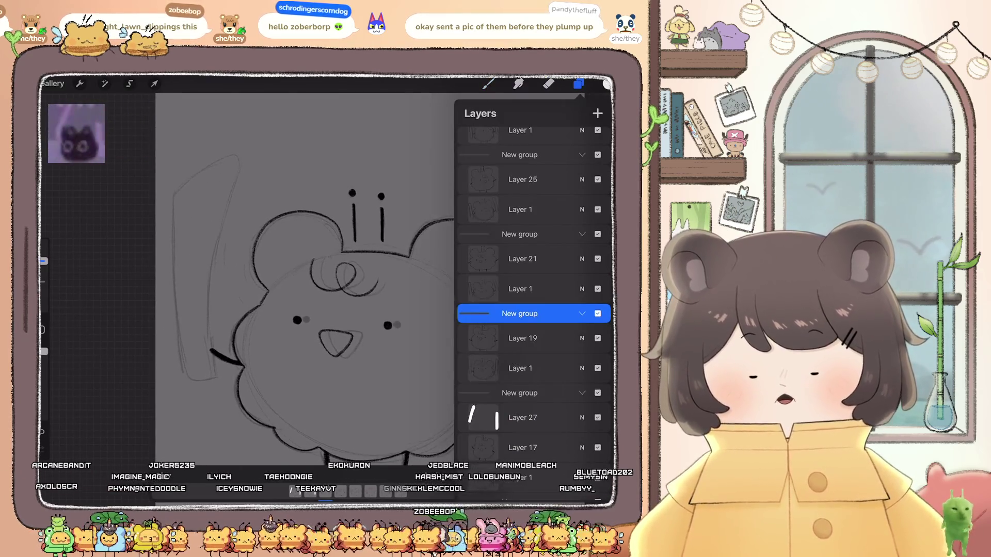
left_click(523, 338)
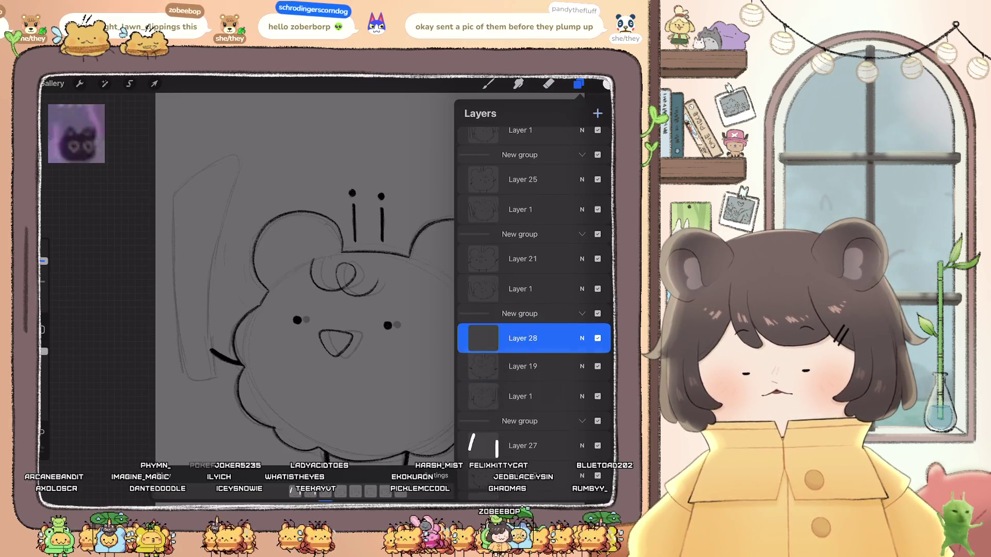
left_click(577, 84)
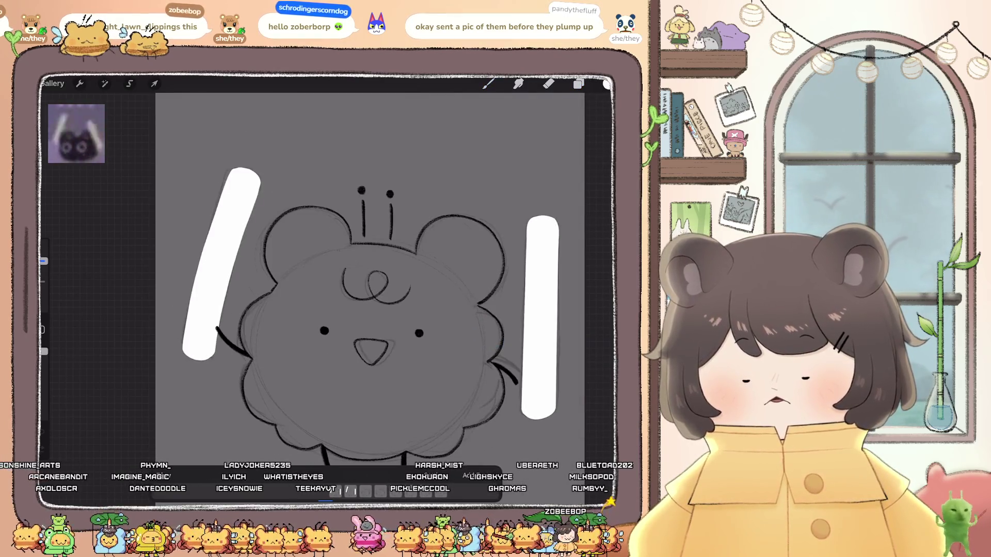
key("b")
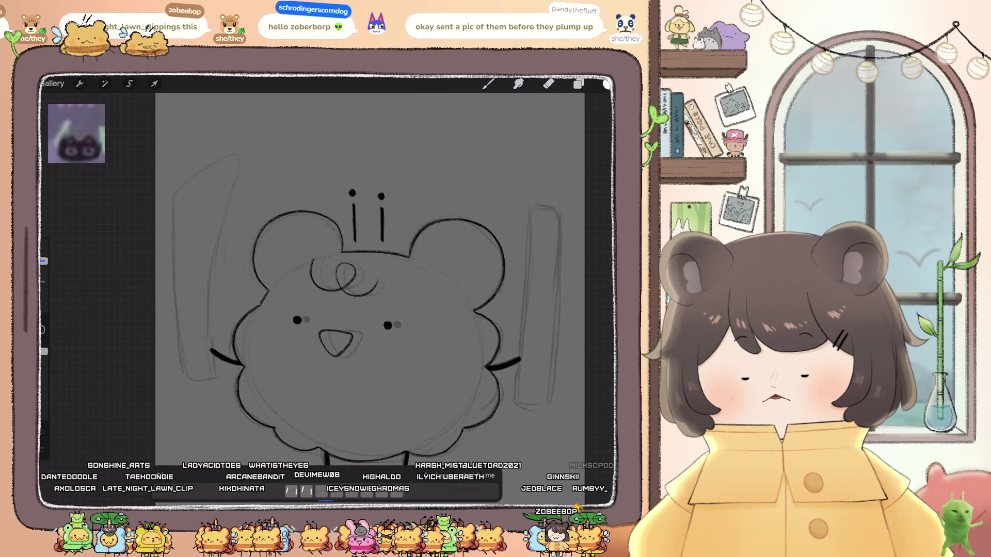
left_click(579, 84)
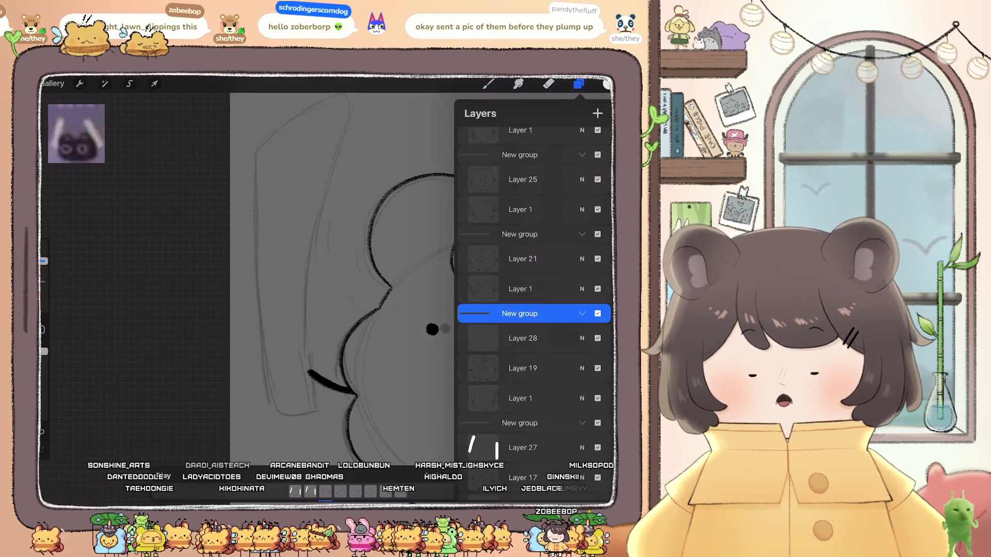
left_click(488, 83)
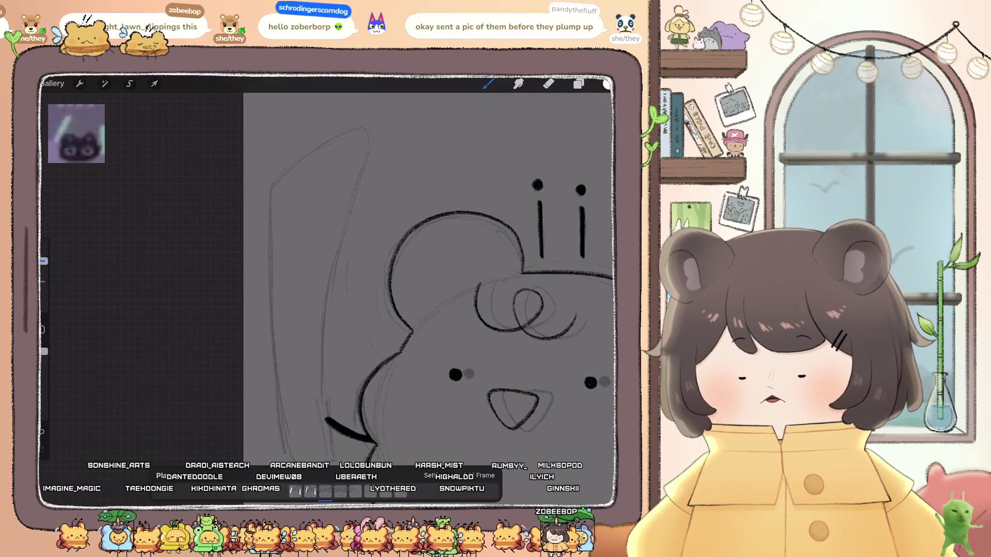
- Trace the left bar's edges in white, undoing stray marks
mouse_move(317, 153)
left_mouse_down()
mouse_move(277, 186)
mouse_move(271, 274)
mouse_move(291, 443)
mouse_move(304, 458)
left_mouse_up()
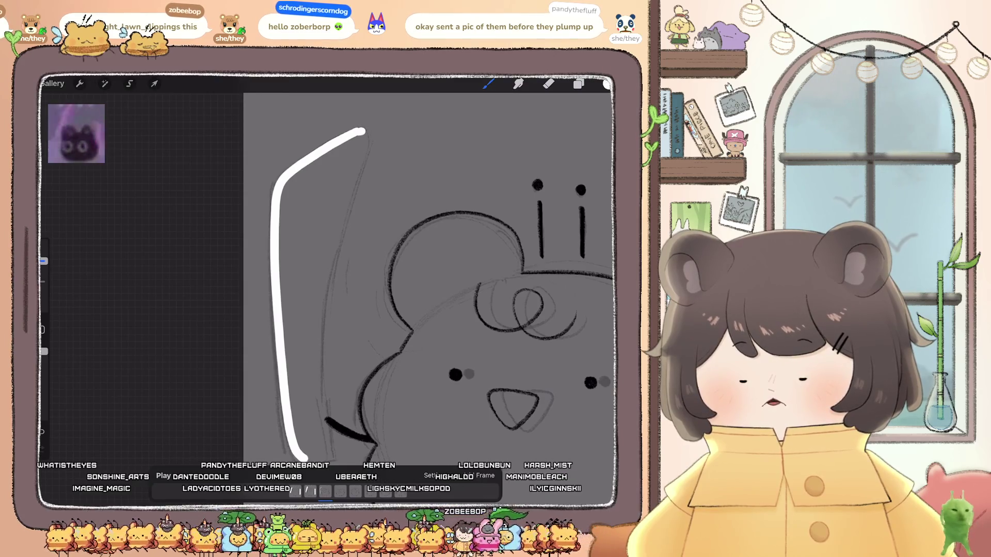
left_click_drag(362, 131, 363, 156)
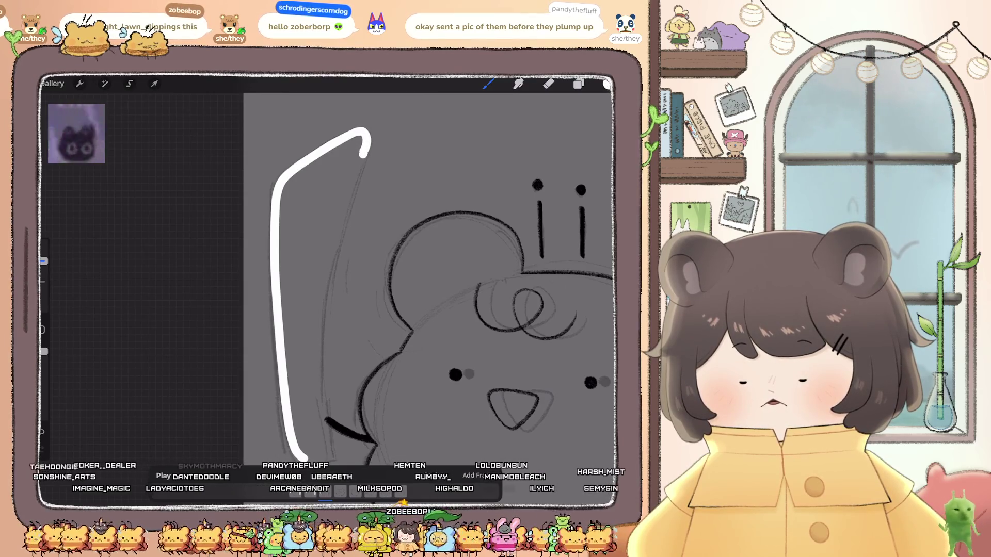
key("ctrl+z")
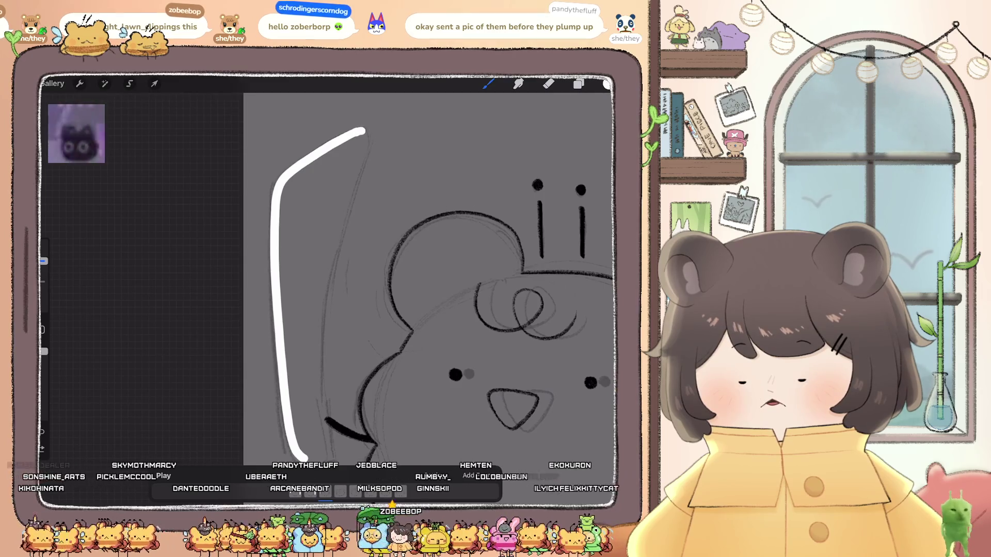
mouse_move(367, 136)
left_mouse_down()
mouse_move(326, 263)
mouse_move(311, 371)
left_mouse_up()
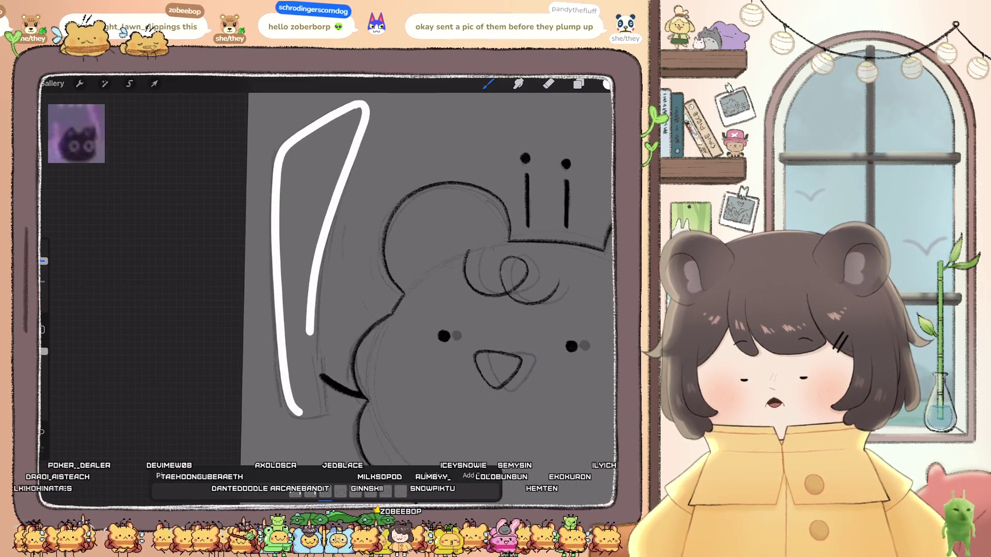
left_click(548, 83)
left_click_drag(338, 162, 329, 197)
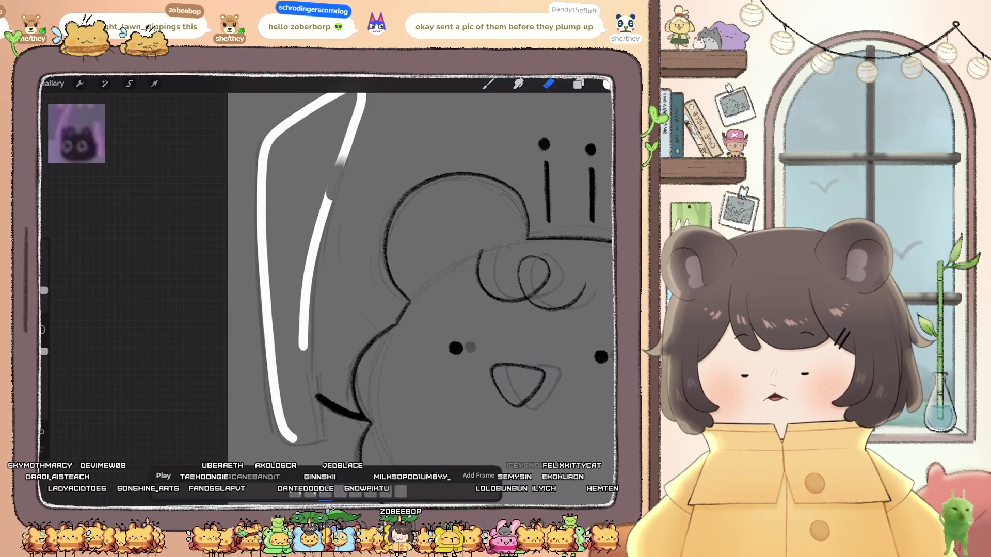
key("ctrl+z")
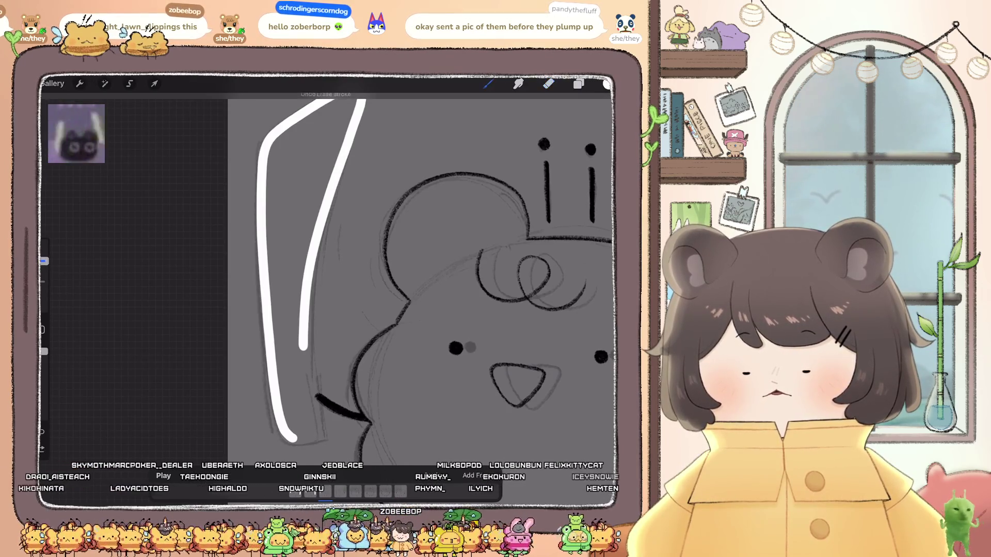
- Close the left bar outline and ColorDrop-fill it white
left_click(487, 83)
left_click_drag(335, 170, 327, 222)
left_click_drag(311, 299, 313, 434)
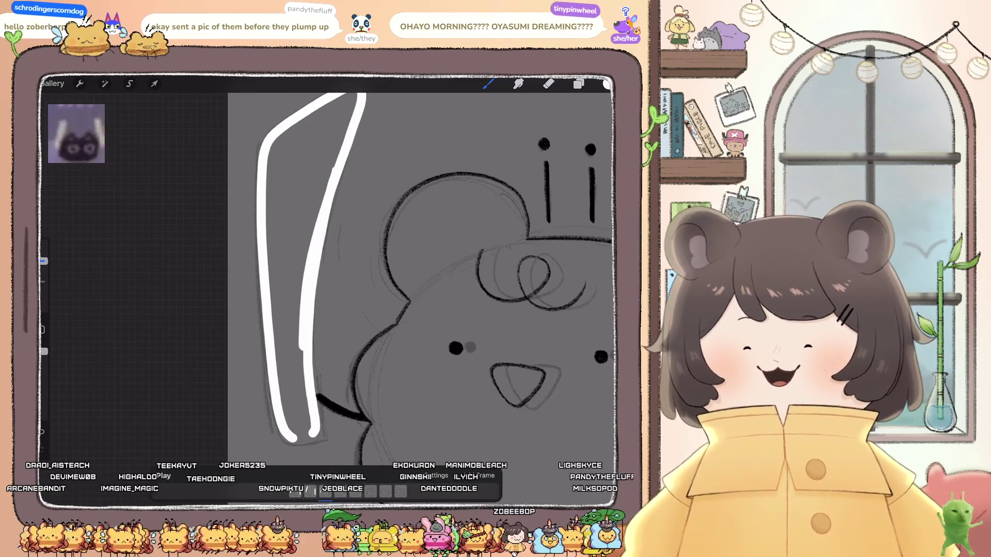
scroll(403, 278, "up", 2)
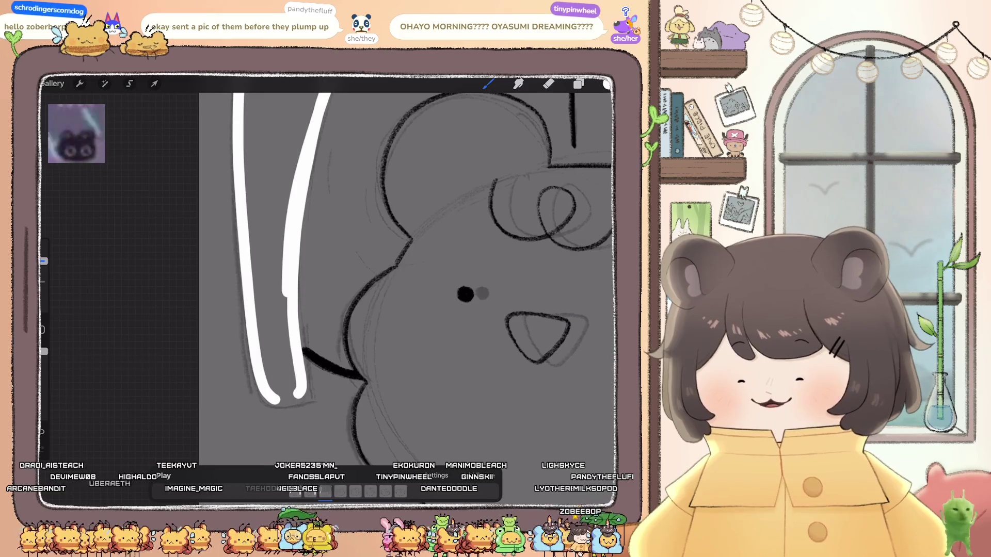
mouse_move(266, 400)
left_mouse_down()
mouse_move(283, 406)
mouse_move(305, 395)
mouse_move(290, 343)
left_mouse_up()
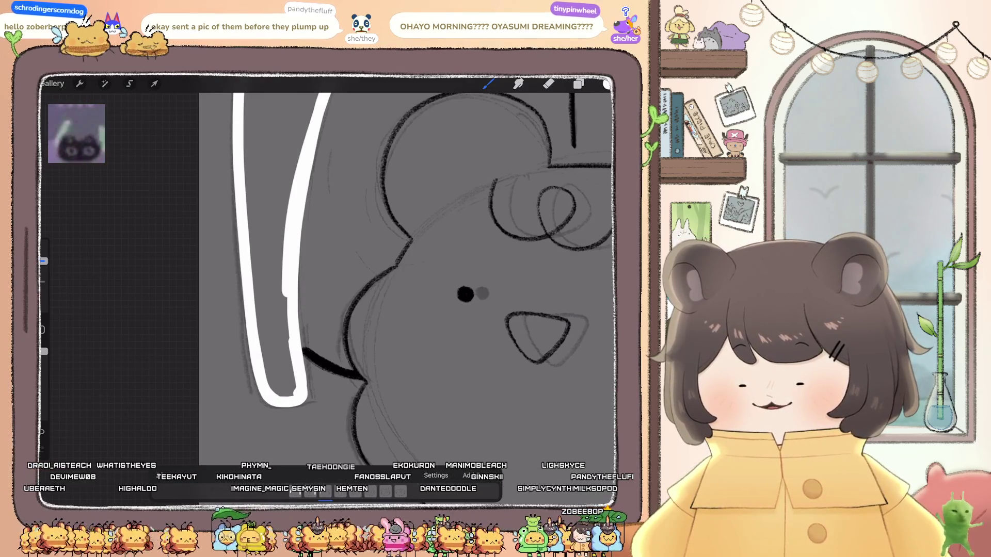
left_click_drag(607, 83, 263, 258)
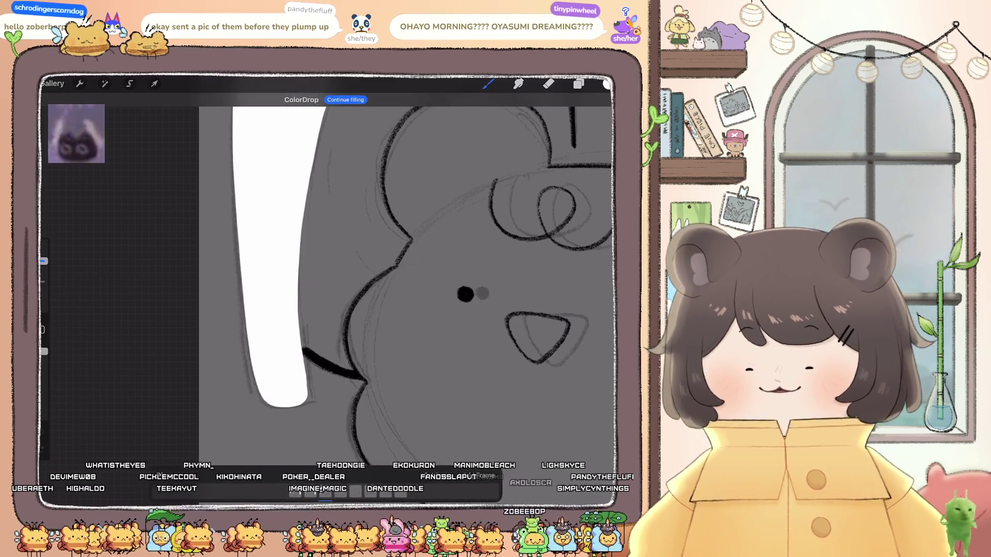
- Trace both edges of the right bar and fill it solid white
scroll(403, 279, "down", 3)
scroll(331, 278, "down", 3)
scroll(331, 278, "up", 5)
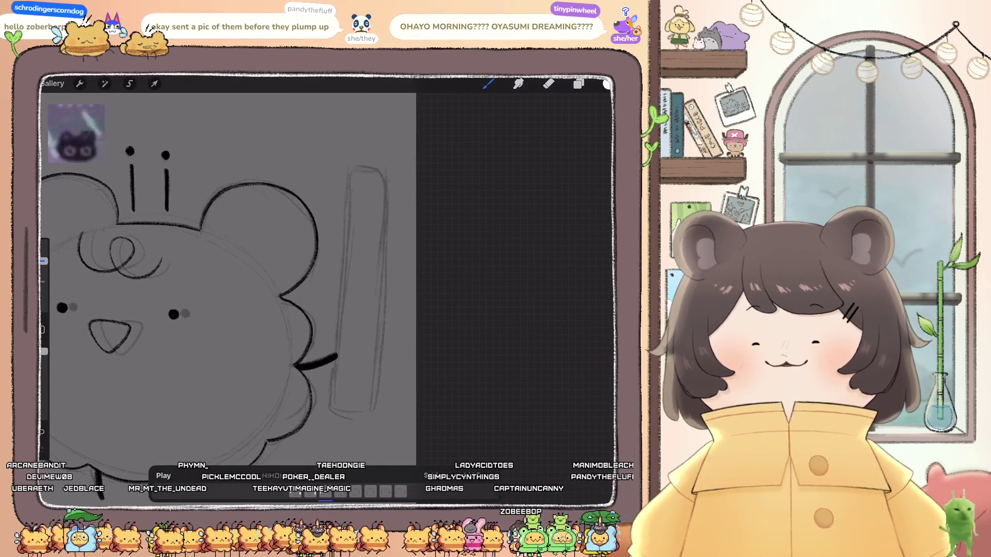
scroll(243, 279, "up", 2)
mouse_move(406, 153)
left_mouse_down()
mouse_move(376, 150)
mouse_move(351, 436)
mouse_move(372, 443)
left_mouse_up()
mouse_move(407, 155)
left_mouse_down()
mouse_move(398, 401)
mouse_move(394, 429)
mouse_move(374, 442)
left_mouse_up()
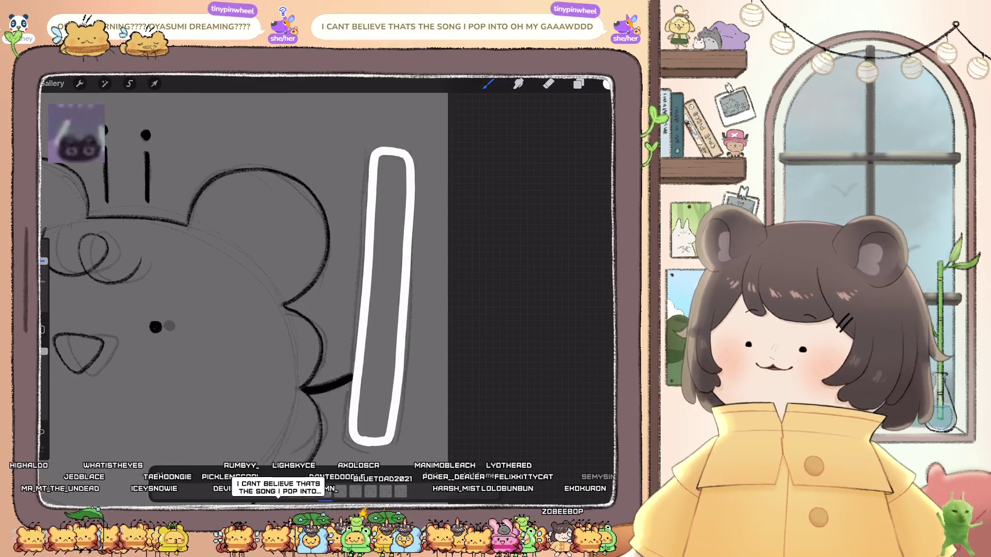
left_click_drag(607, 83, 434, 249)
left_click(382, 310)
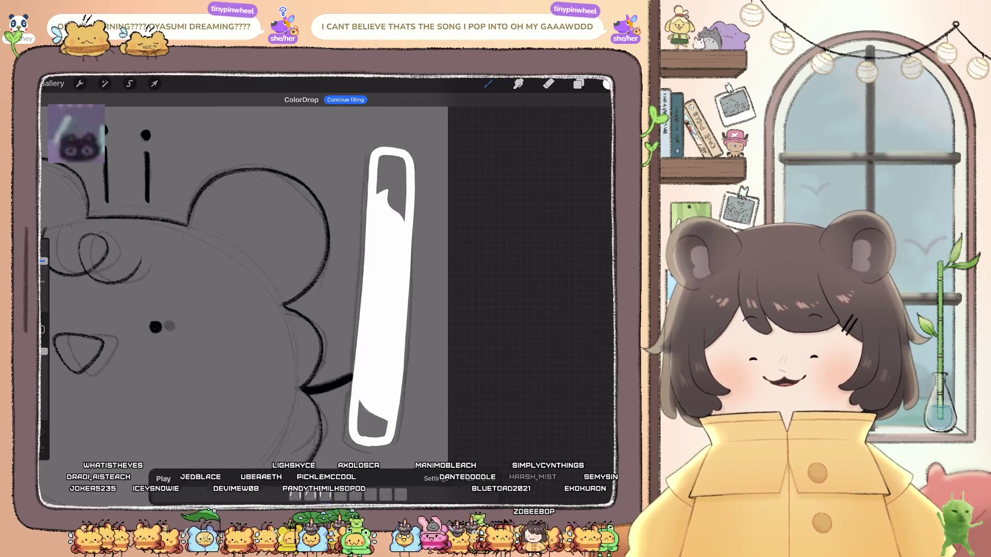
left_click(391, 206)
- Touch up the white bar's left edge, then select Layer 21
scroll(278, 278, "down", 5)
scroll(281, 278, "down", 2)
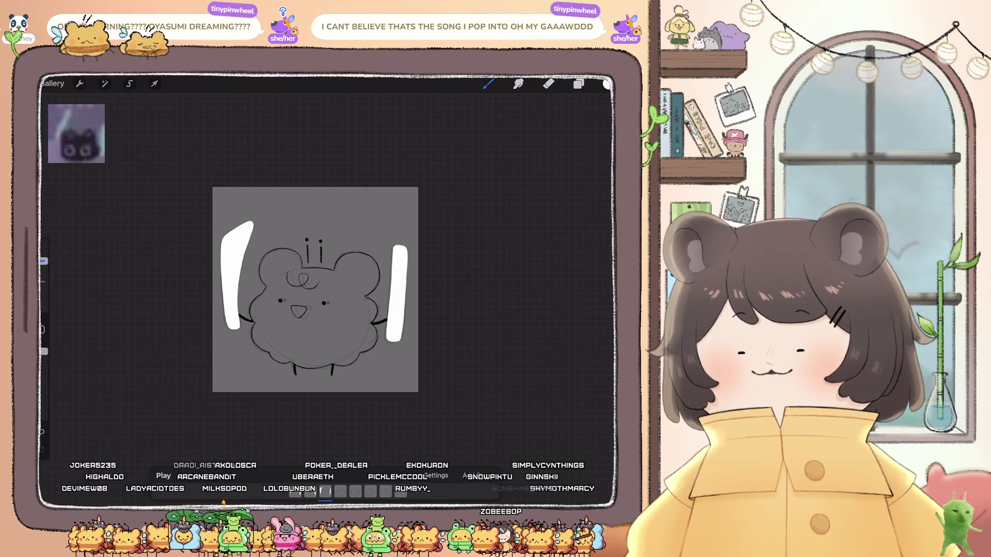
scroll(315, 289, "up", 3)
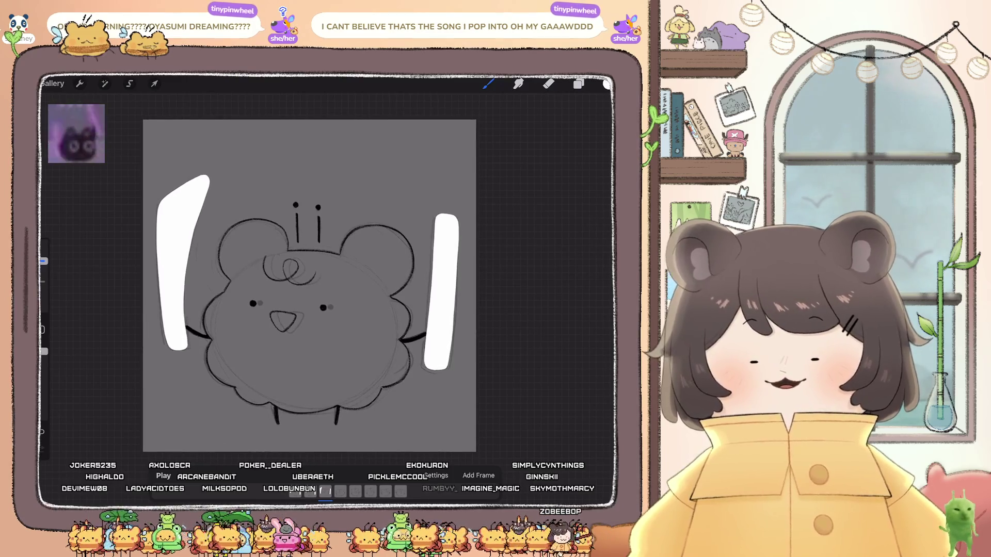
scroll(310, 284, "up", 3)
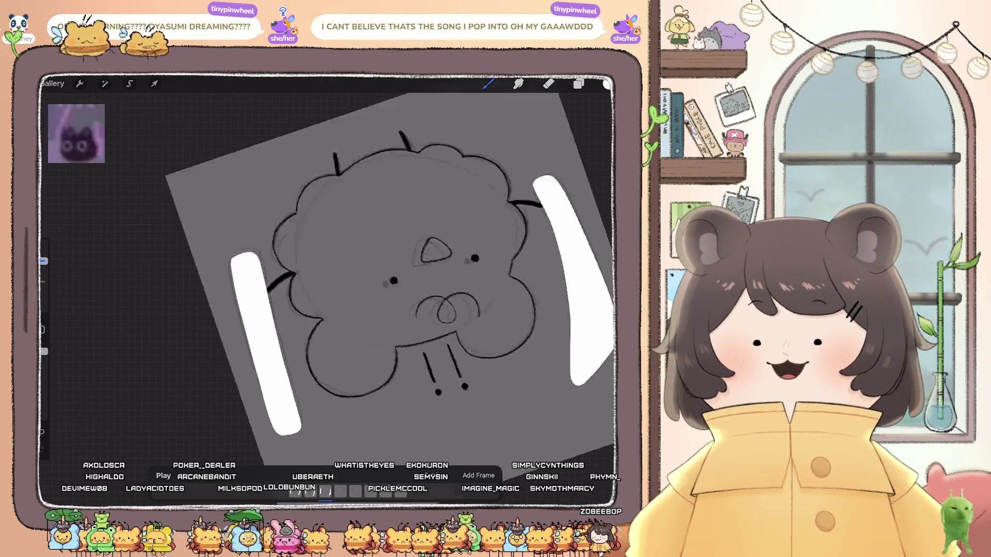
scroll(397, 268, "up", 1)
left_click_drag(263, 206, 263, 246)
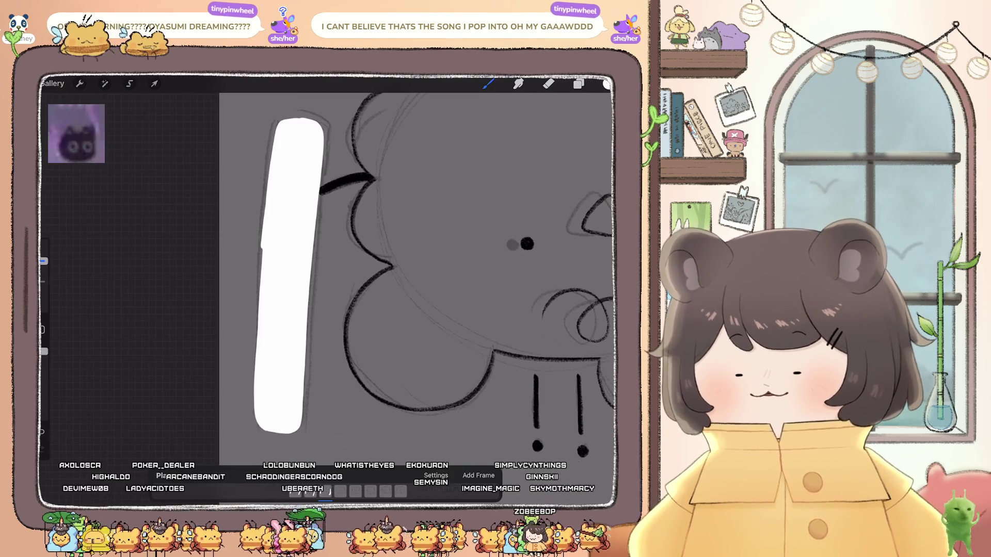
key("ctrl+z")
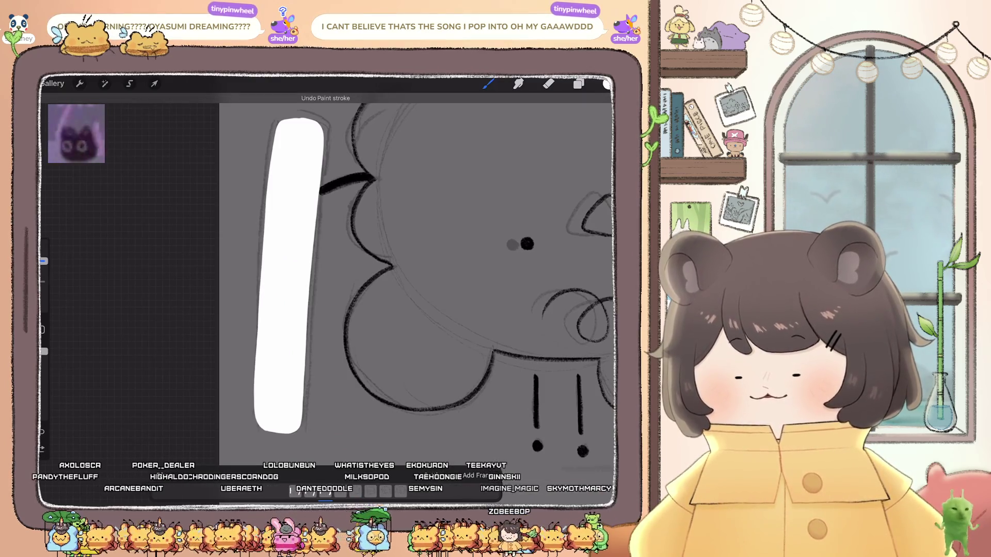
left_click_drag(260, 264, 260, 272)
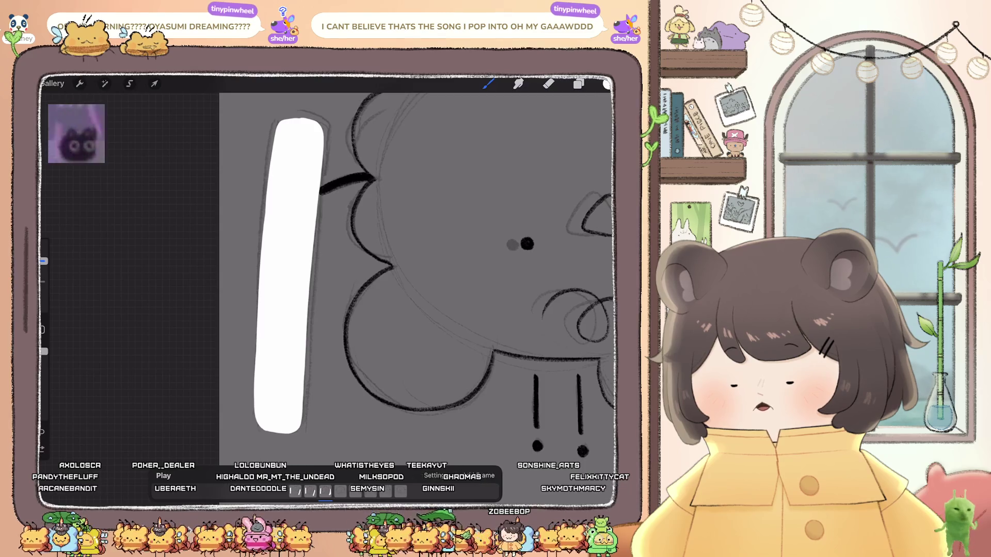
scroll(415, 269, "down", 5)
scroll(338, 243, "up", 5)
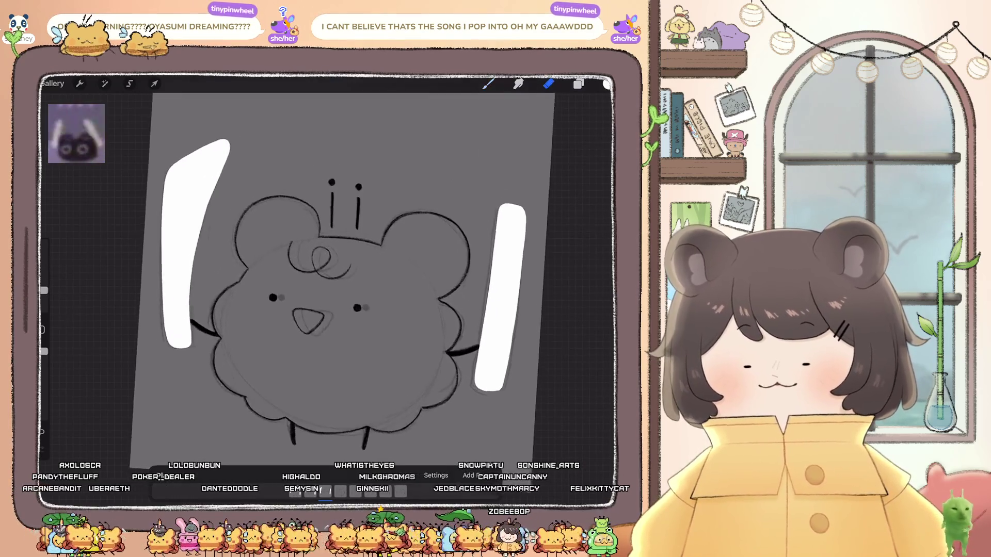
left_click(578, 83)
left_click(523, 234)
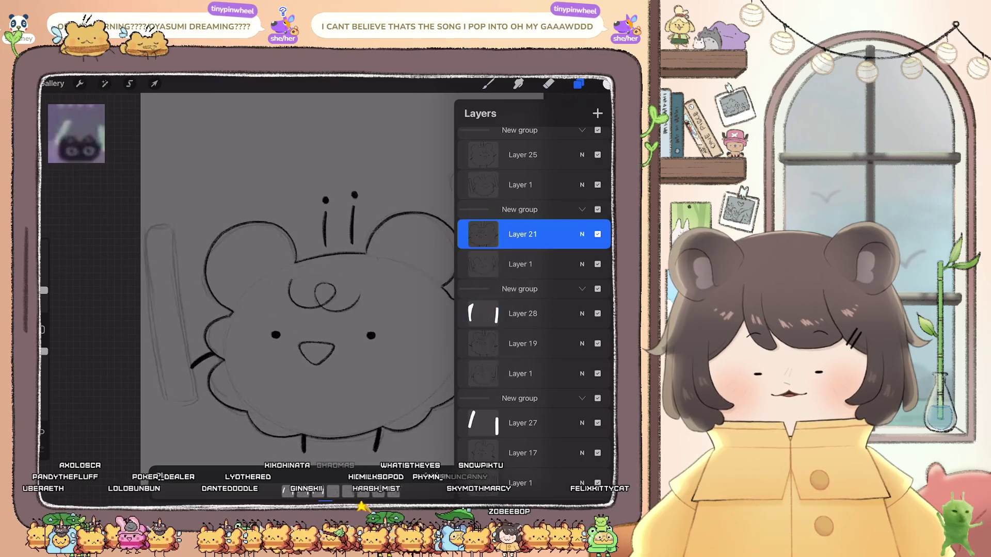
- Trace the left bar's outline on this frame and ColorDrop-fill it white
left_click(577, 83)
left_click(548, 84)
scroll(402, 268, "up", 5)
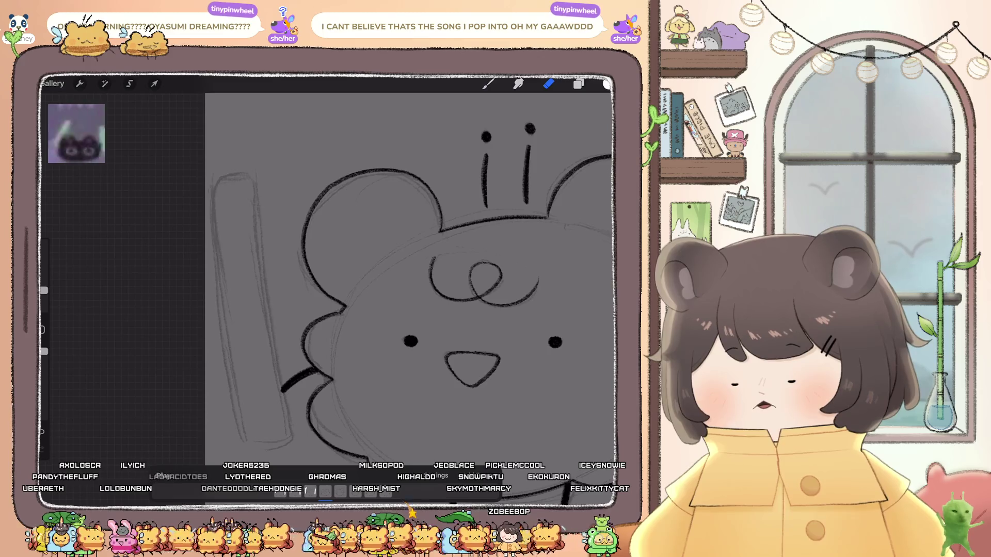
scroll(408, 268, "down", 2)
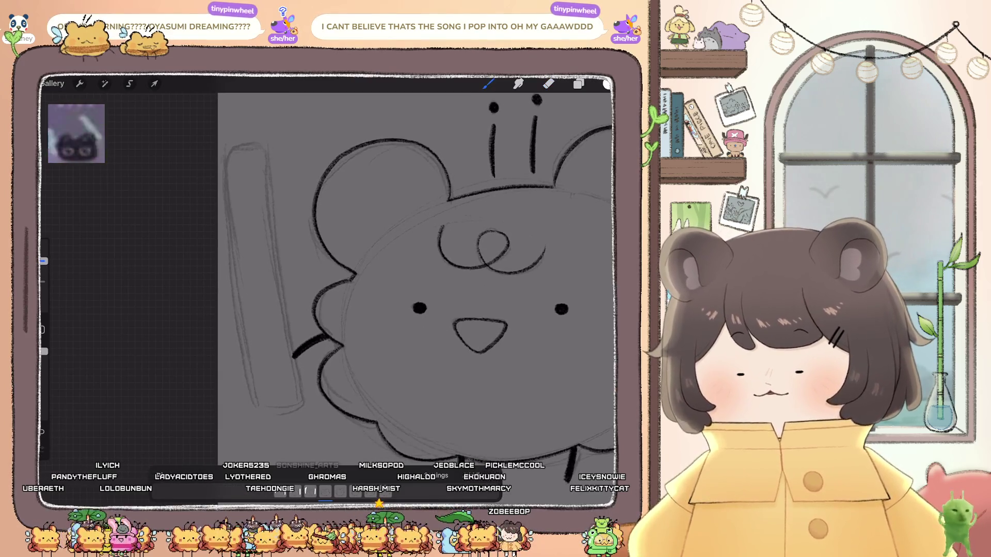
left_click_drag(231, 155, 231, 219)
left_click_drag(247, 321, 262, 392)
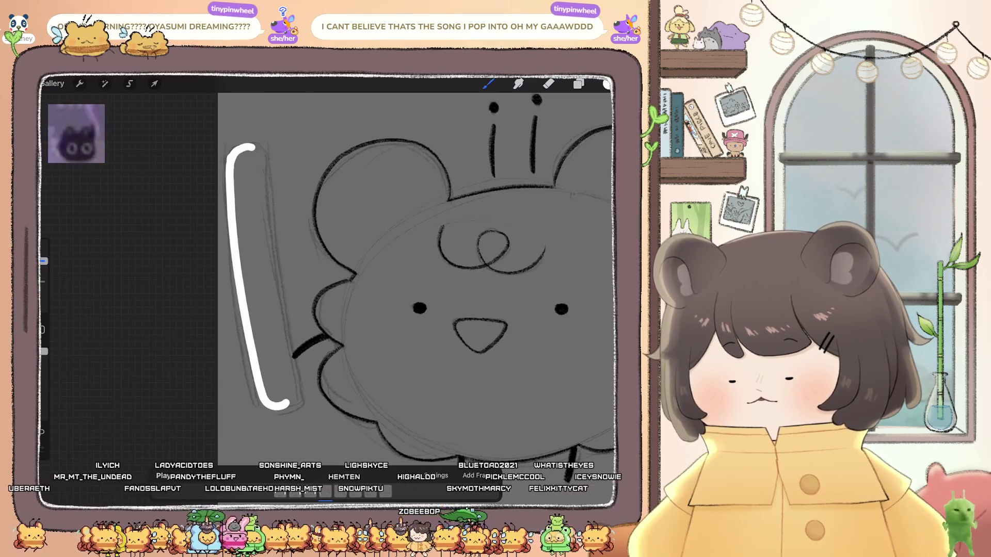
mouse_move(253, 147)
left_mouse_down()
mouse_move(263, 149)
mouse_move(271, 235)
left_mouse_up()
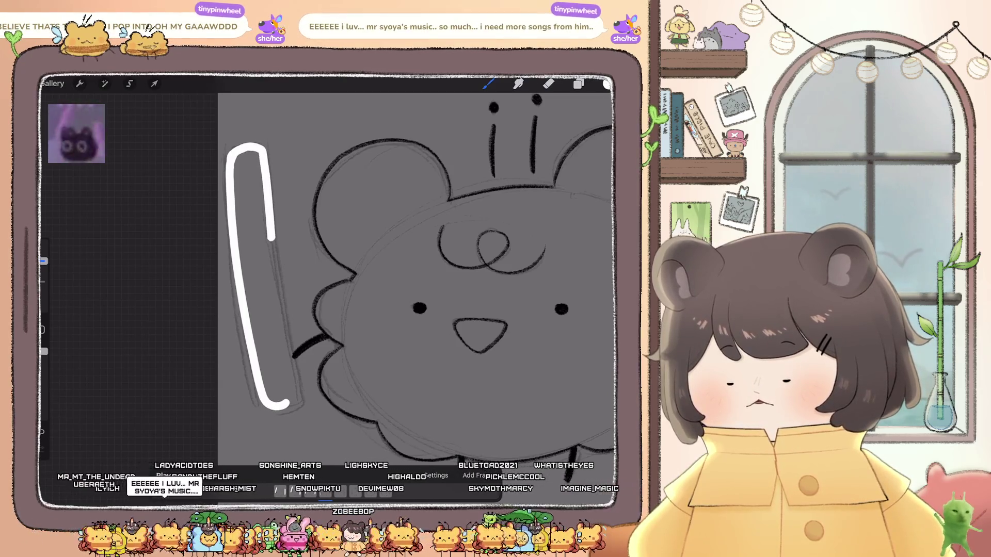
left_click_drag(283, 313, 297, 402)
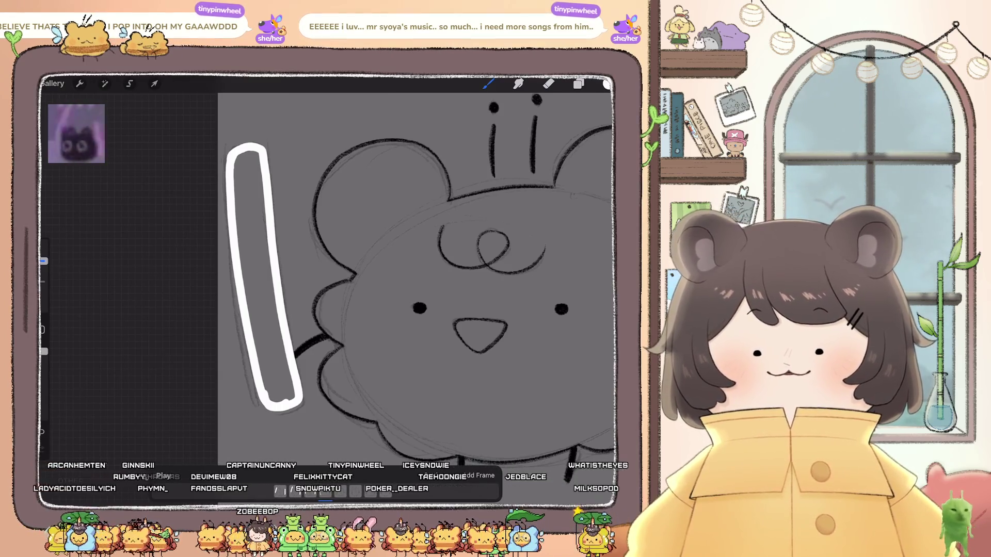
left_click_drag(607, 84, 263, 274)
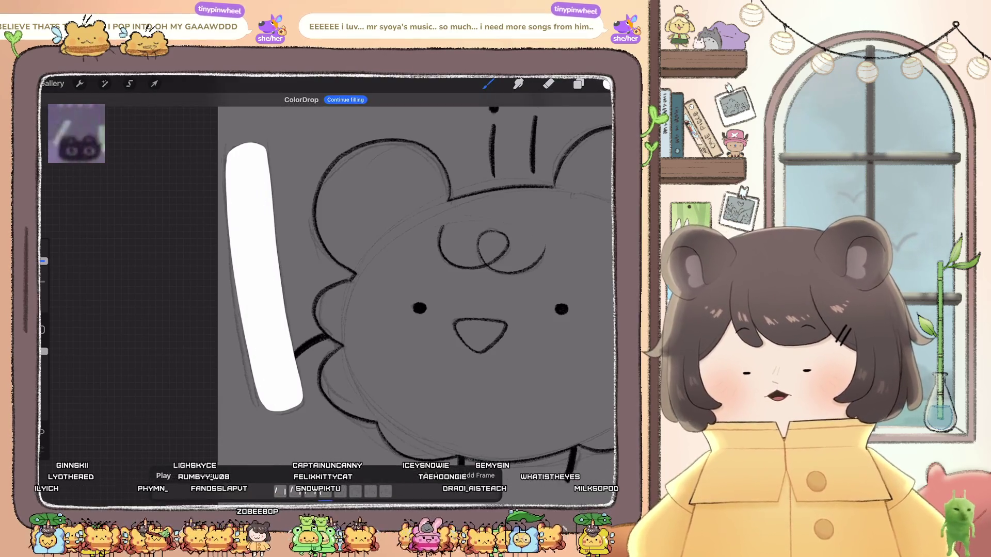
- Outline the right bar in white and fill it solid white
scroll(260, 426, "up", 3)
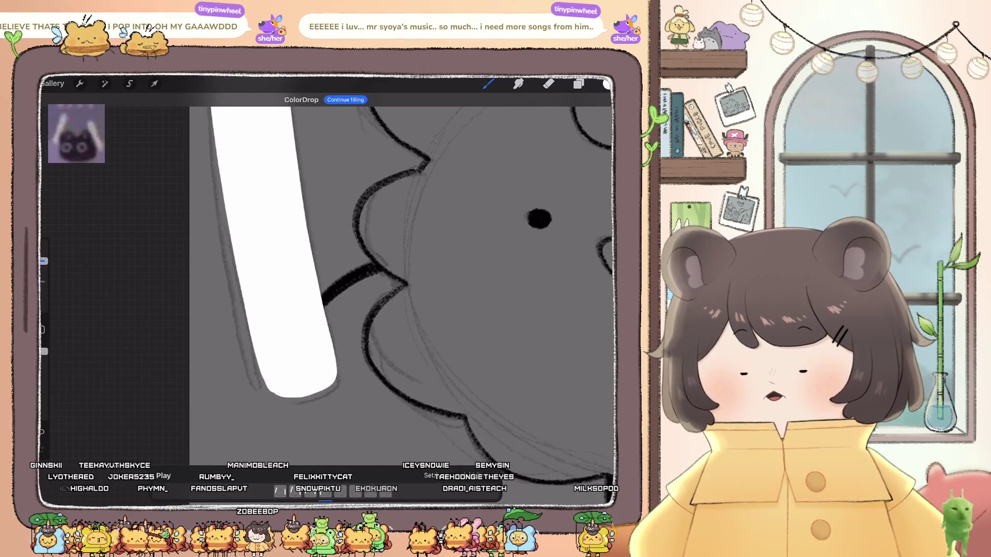
scroll(340, 274, "down", 5)
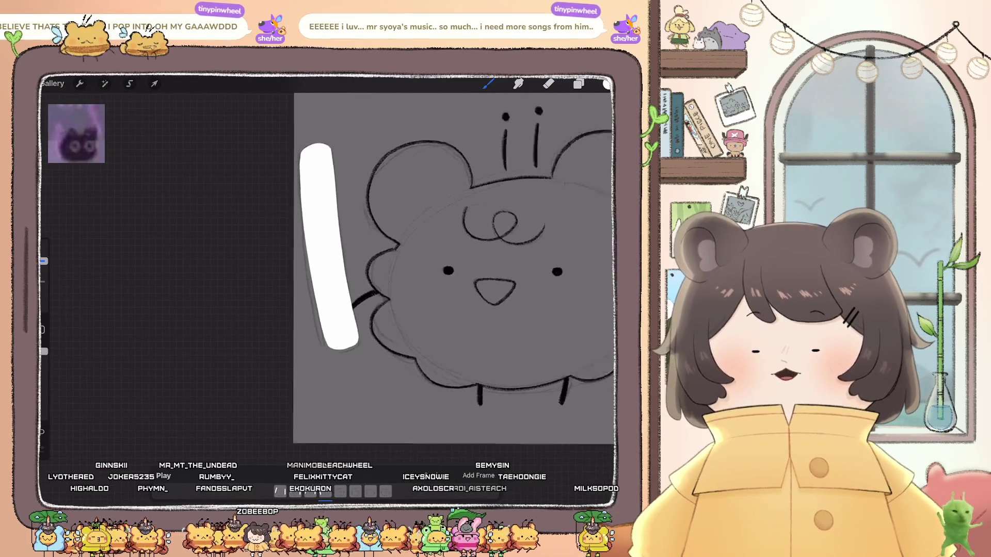
scroll(309, 269, "up", 5)
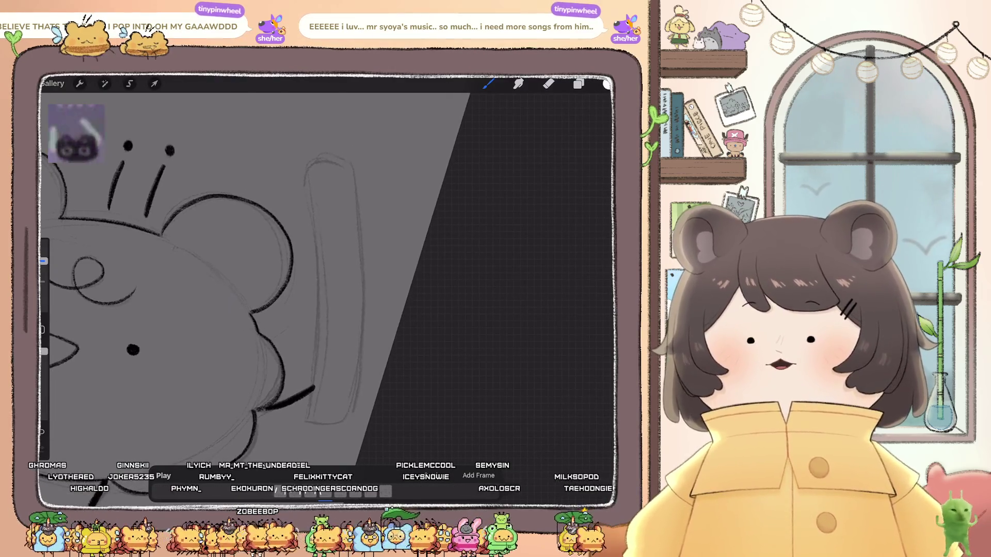
mouse_move(338, 151)
left_mouse_down()
mouse_move(322, 140)
mouse_move(301, 162)
mouse_move(309, 397)
mouse_move(327, 414)
left_mouse_up()
mouse_move(324, 139)
left_mouse_down()
mouse_move(346, 209)
mouse_move(352, 283)
mouse_move(350, 397)
mouse_move(339, 411)
left_mouse_up()
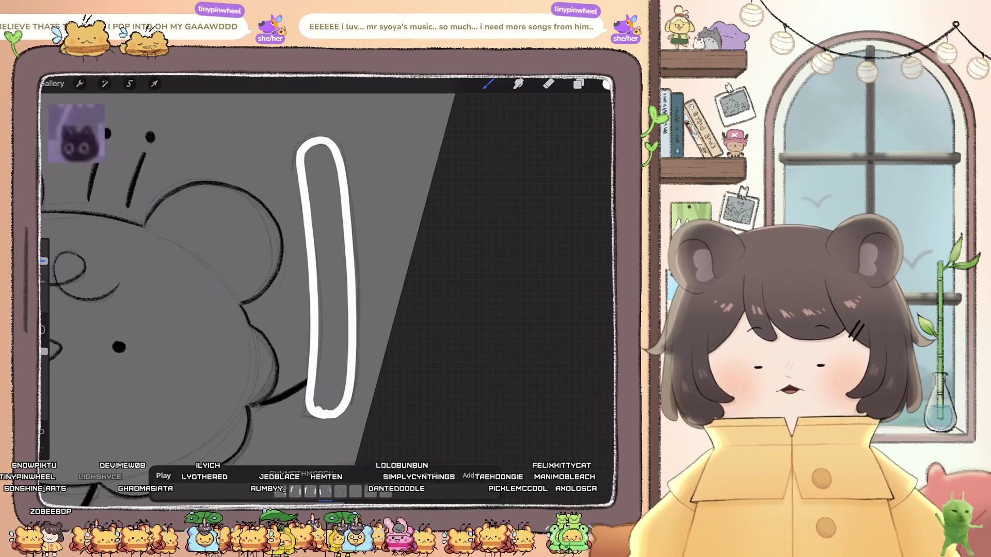
left_click_drag(607, 84, 326, 279)
scroll(284, 289, "down", 5)
left_click(578, 83)
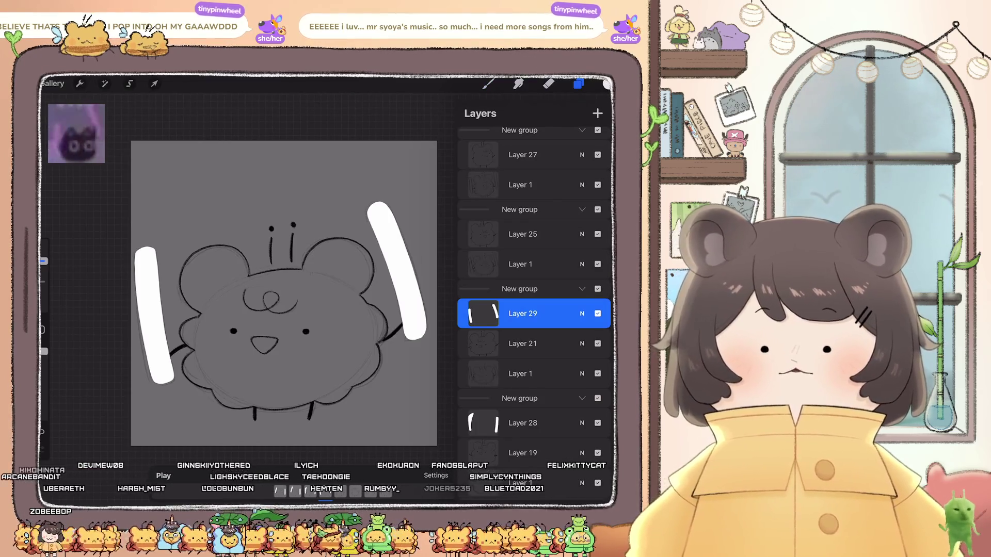
- Add Layer 30 and paint the left bar as a solid white shape
left_click(597, 113)
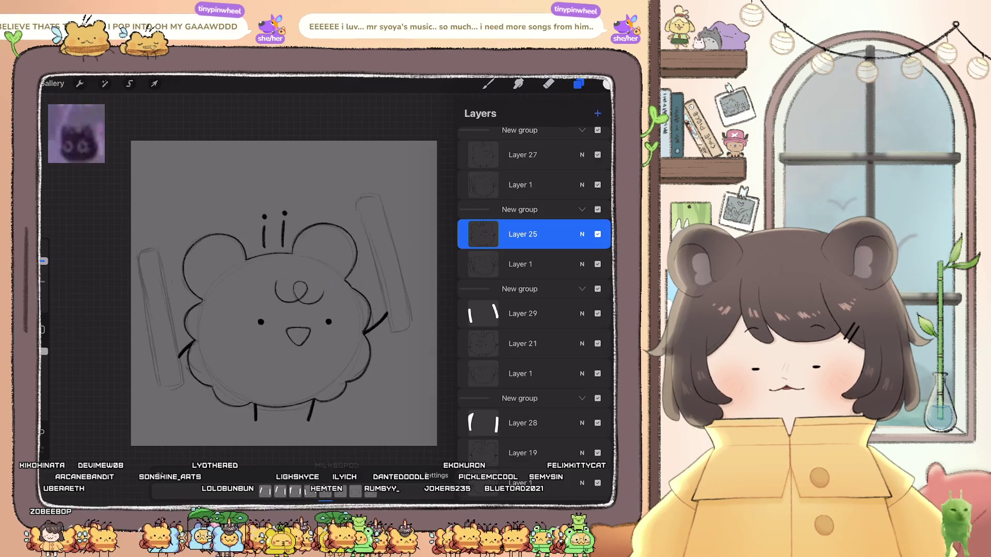
left_click(488, 83)
scroll(361, 268, "up", 3)
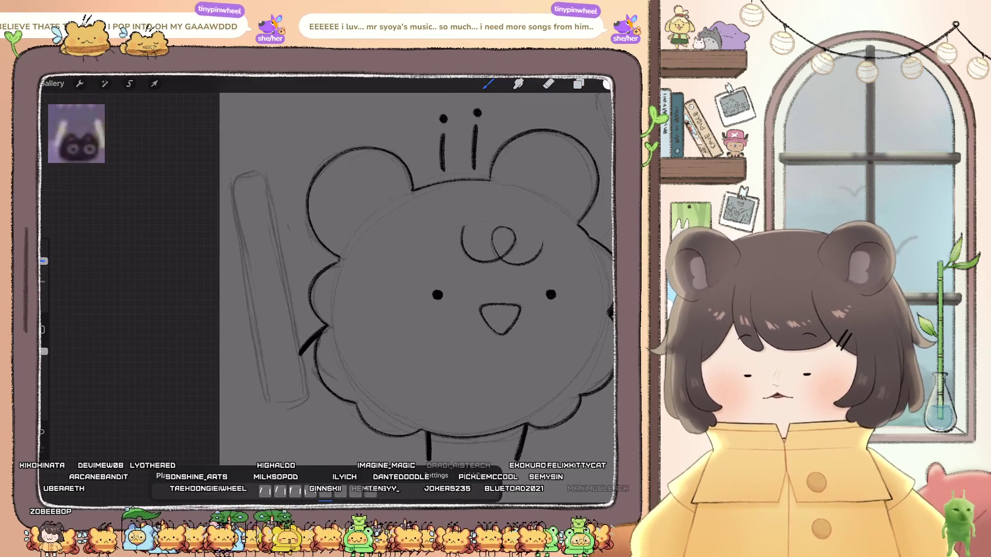
mouse_move(261, 175)
left_mouse_down()
mouse_move(240, 176)
mouse_move(235, 221)
mouse_move(264, 382)
mouse_move(289, 401)
left_mouse_up()
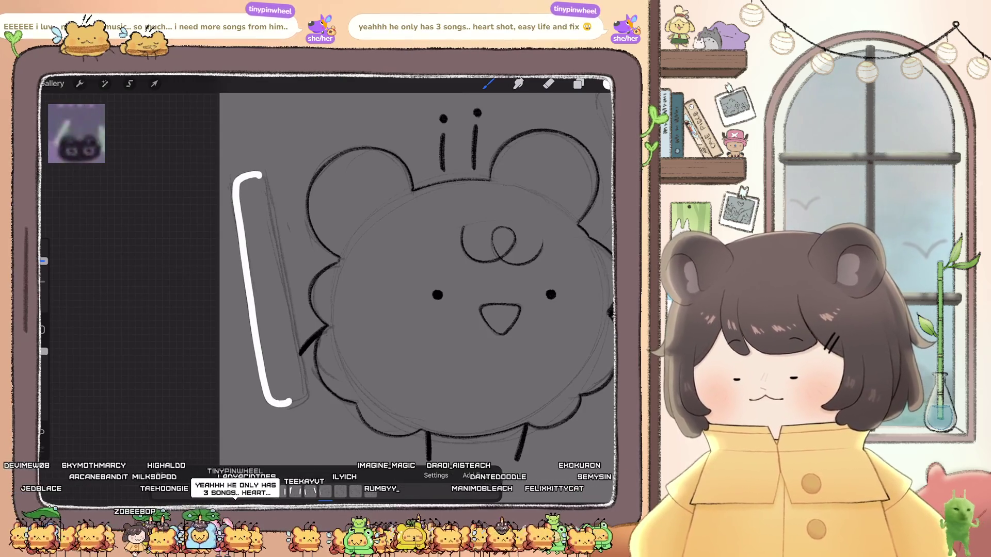
left_click_drag(263, 176, 267, 191)
left_click_drag(274, 248, 288, 319)
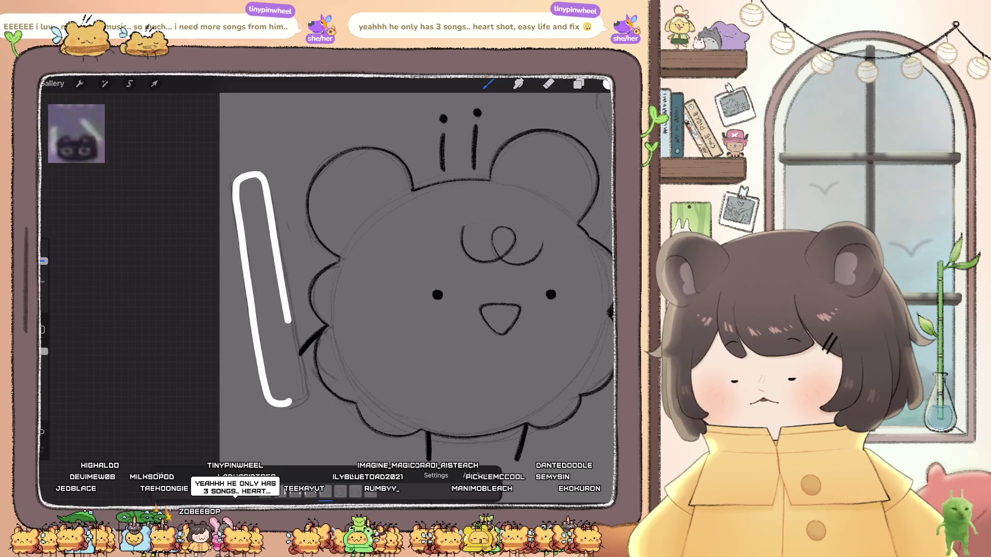
left_click_drag(296, 368, 301, 394)
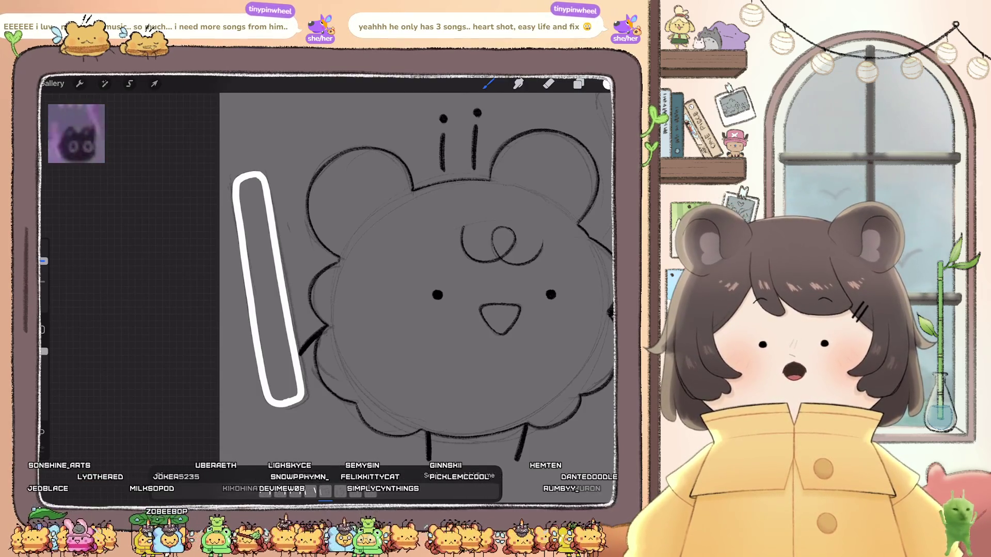
left_click_drag(607, 84, 264, 289)
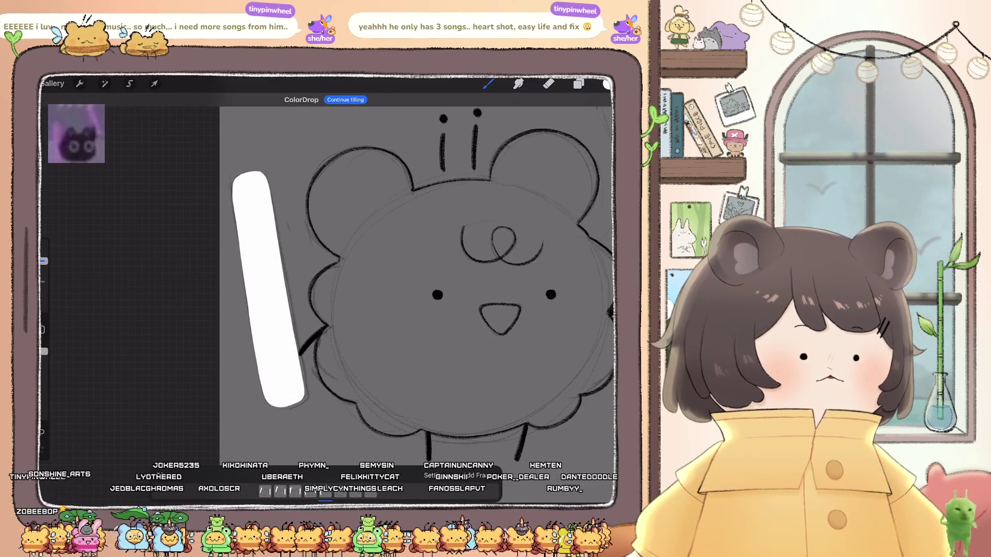
- Pan and zoom the view onto the right bar sketch
mouse_move(437, 294)
left_mouse_down()
mouse_move(393, 279)
mouse_move(252, 343)
left_mouse_up()
mouse_move(313, 364)
left_mouse_down()
mouse_move(210, 399)
mouse_move(144, 399)
mouse_move(144, 389)
left_mouse_up()
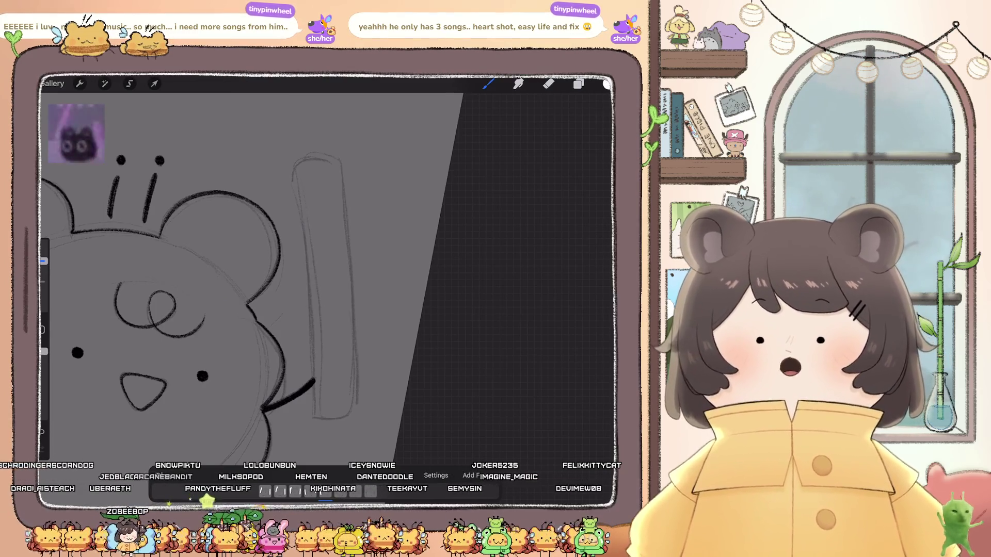
left_click_drag(233, 283, 253, 325)
left_click(579, 83)
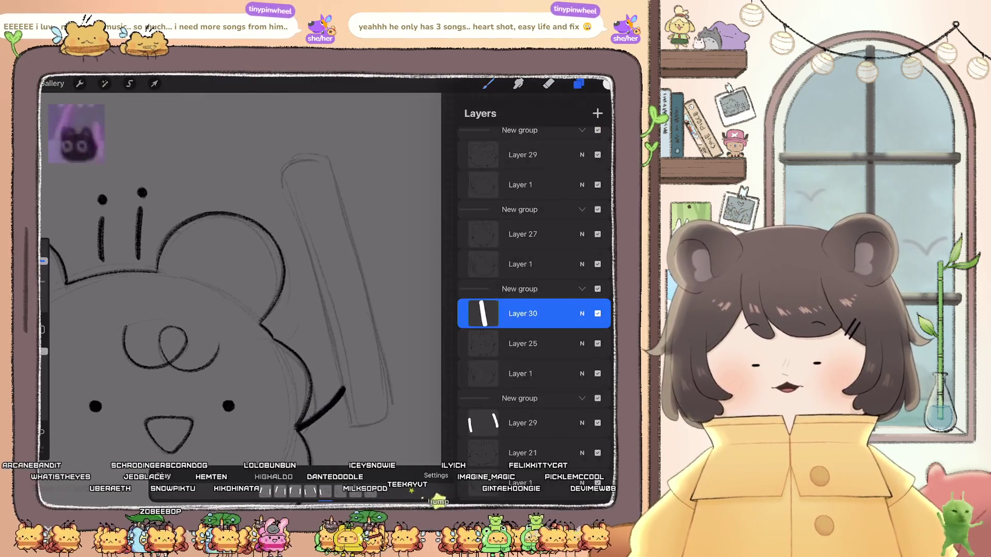
- Undo the last fill, then outline the right bar and fill it white
left_click(579, 84)
left_click_drag(310, 258, 276, 266)
key("ctrl+z")
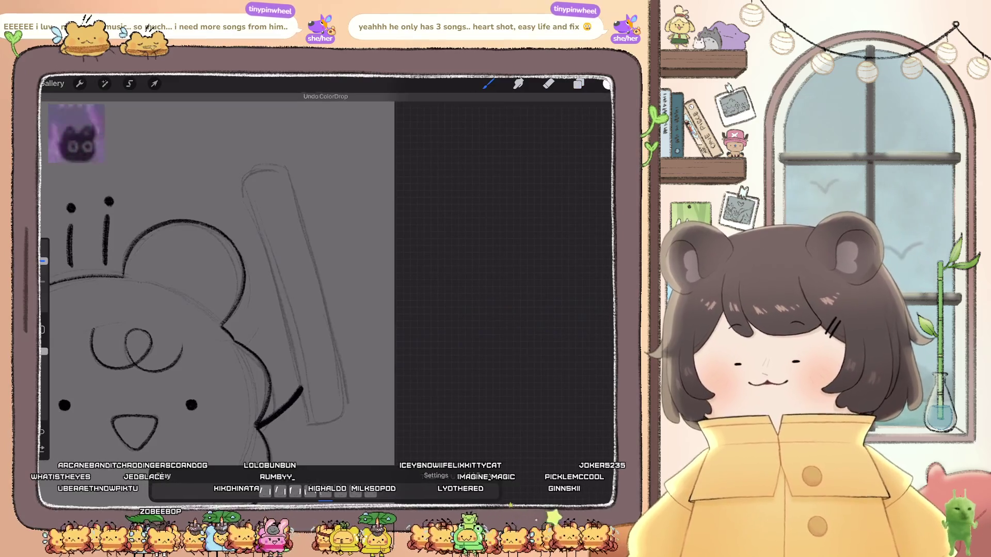
left_click_drag(271, 168, 247, 188)
left_click_drag(268, 257, 292, 341)
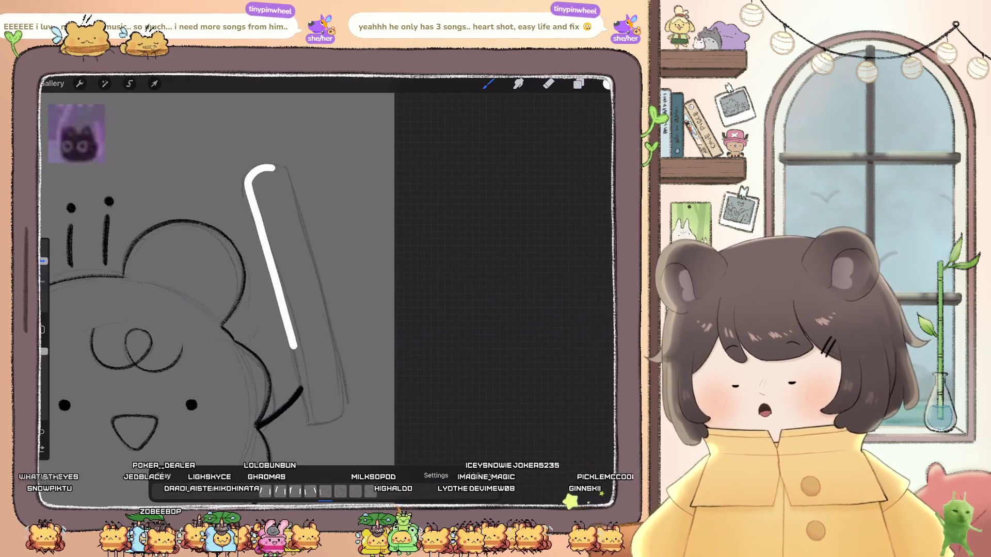
left_click_drag(305, 396, 325, 421)
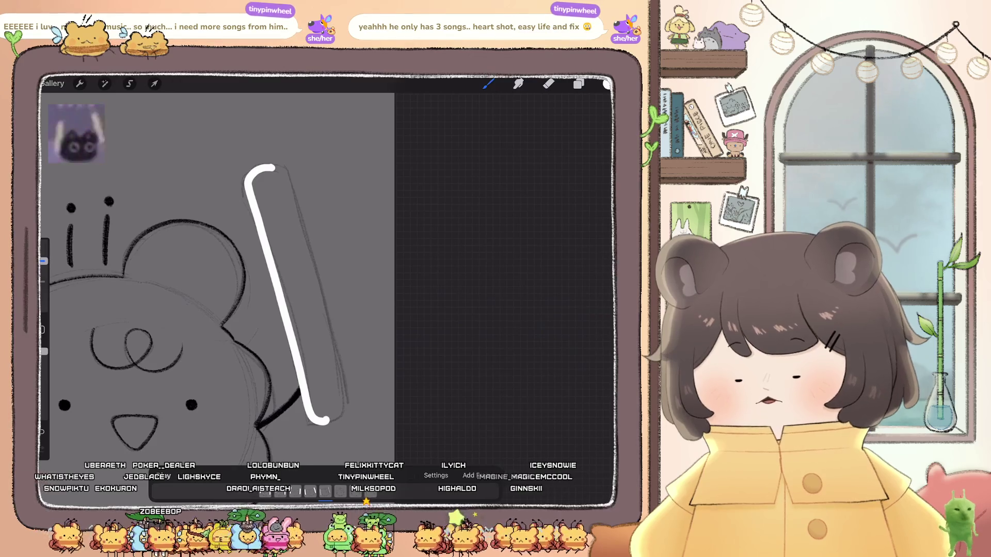
left_click_drag(283, 183, 302, 246)
left_click_drag(329, 340, 340, 414)
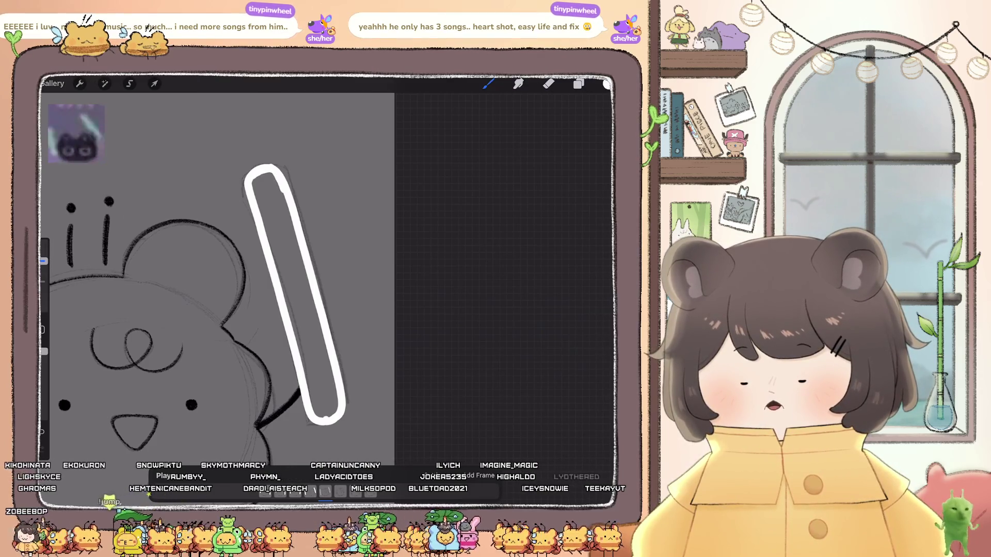
left_click_drag(606, 83, 291, 294)
- Refill the left bar with white, then select Layer 27
scroll(331, 268, "up", 5)
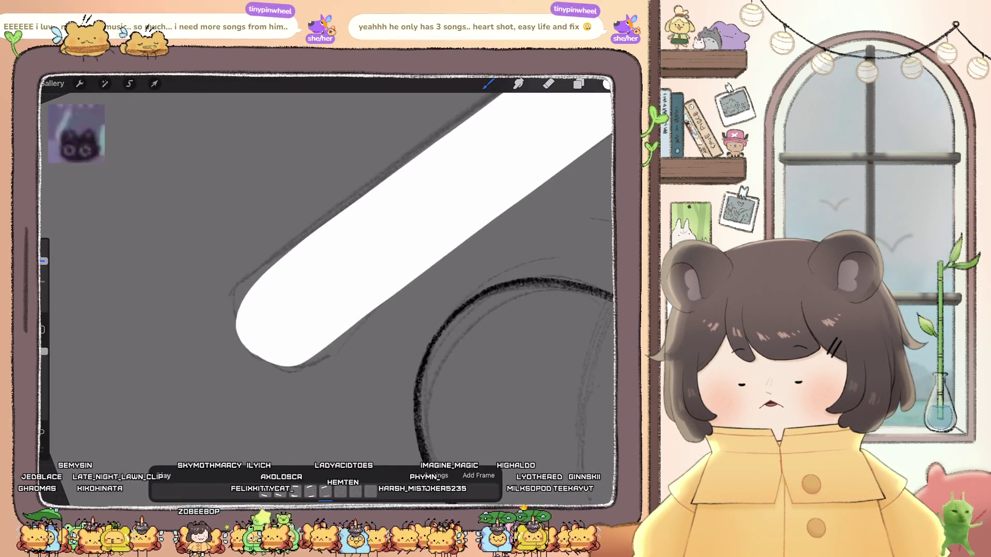
scroll(330, 269, "down", 5)
scroll(330, 269, "up", 5)
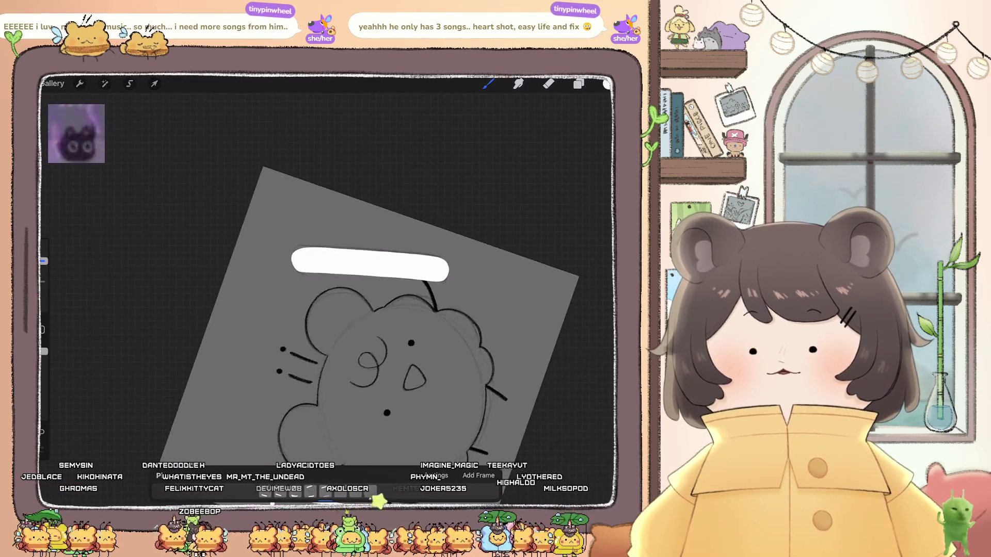
left_click_drag(607, 84, 444, 232)
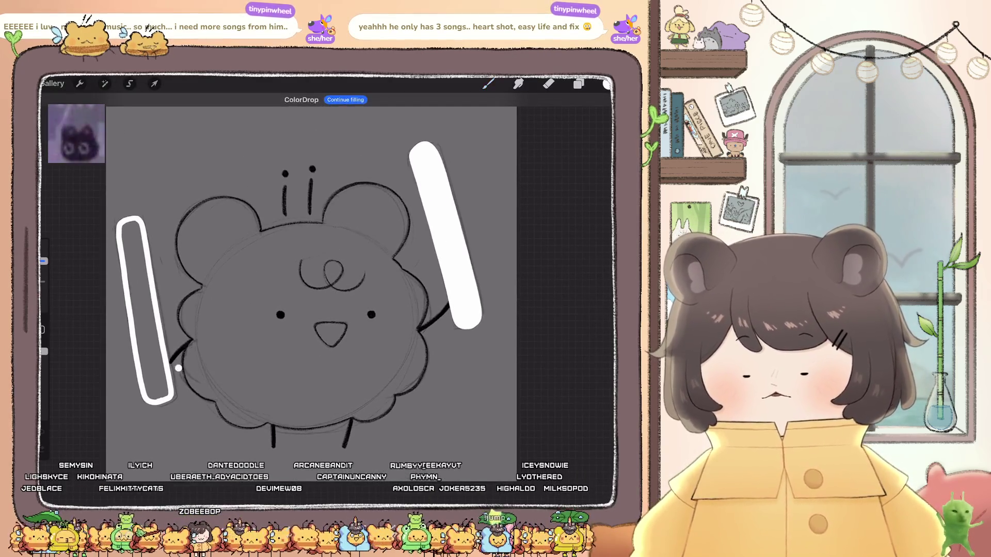
left_click(144, 309)
left_click(579, 83)
left_click(522, 234)
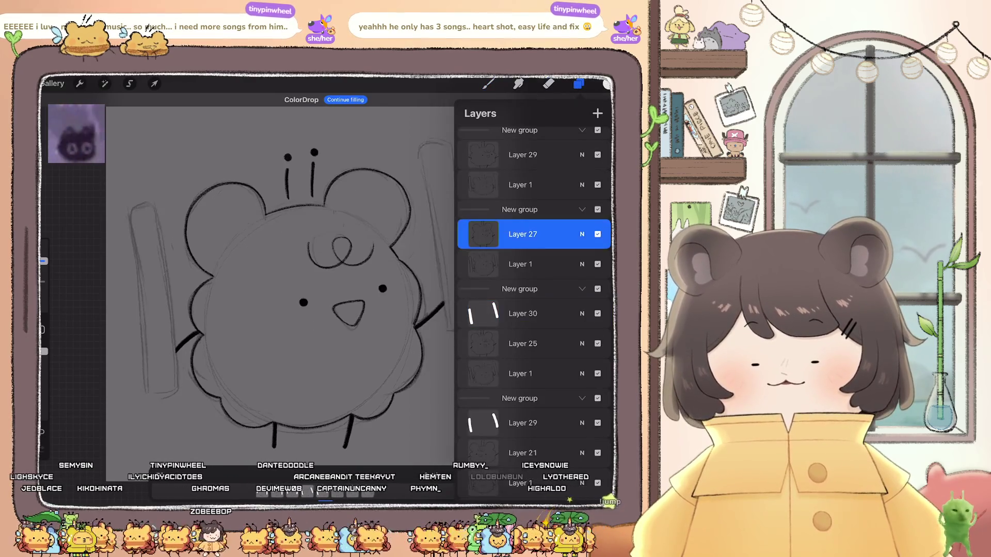
- Trace the left bar's outline in white with the brush and ColorDrop solid white into it
left_click(487, 83)
scroll(402, 269, "up", 3)
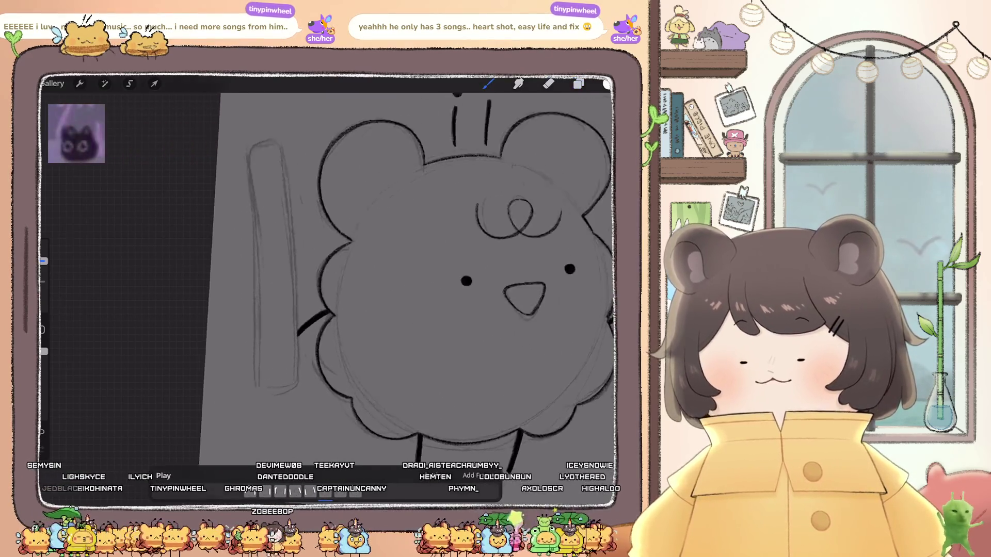
left_click_drag(257, 155, 232, 192)
left_click_drag(240, 245, 247, 289)
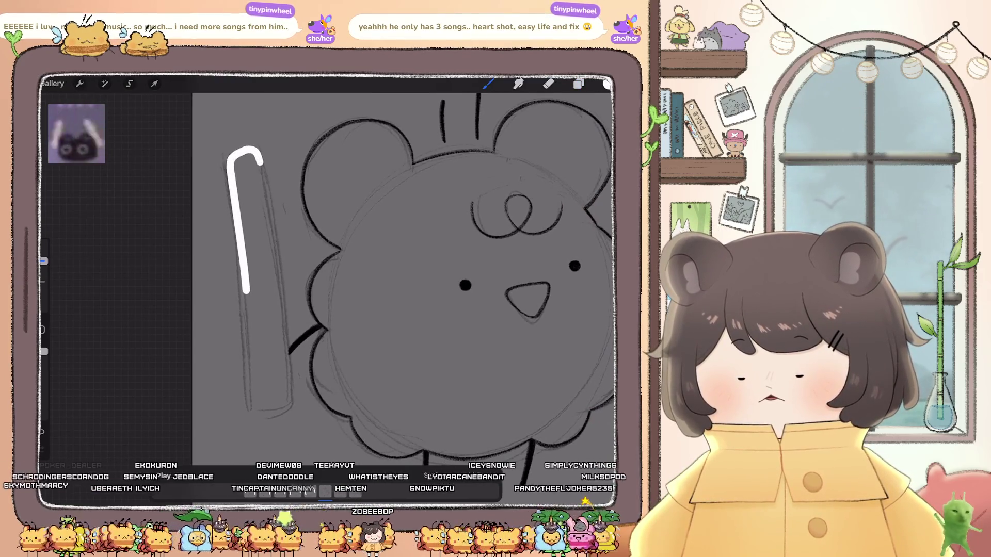
left_click_drag(249, 357, 254, 406)
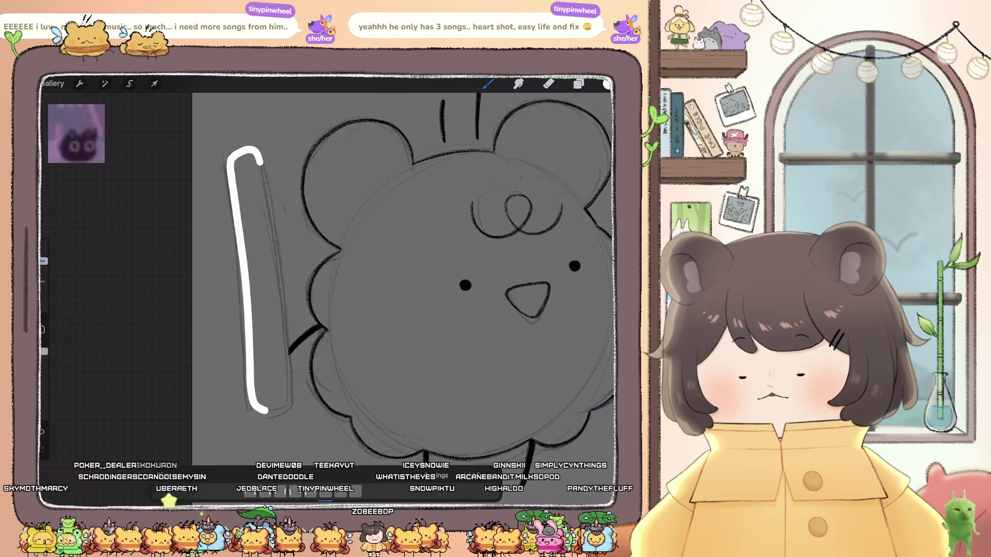
left_click_drag(261, 163, 267, 189)
mouse_move(277, 270)
left_mouse_down()
mouse_move(287, 363)
mouse_move(273, 411)
left_mouse_up()
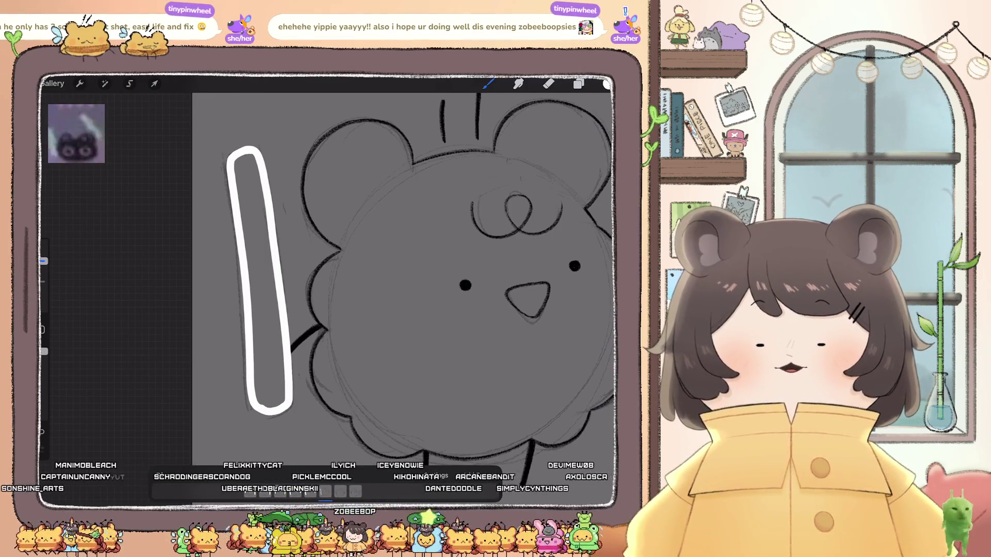
left_click_drag(606, 84, 266, 310)
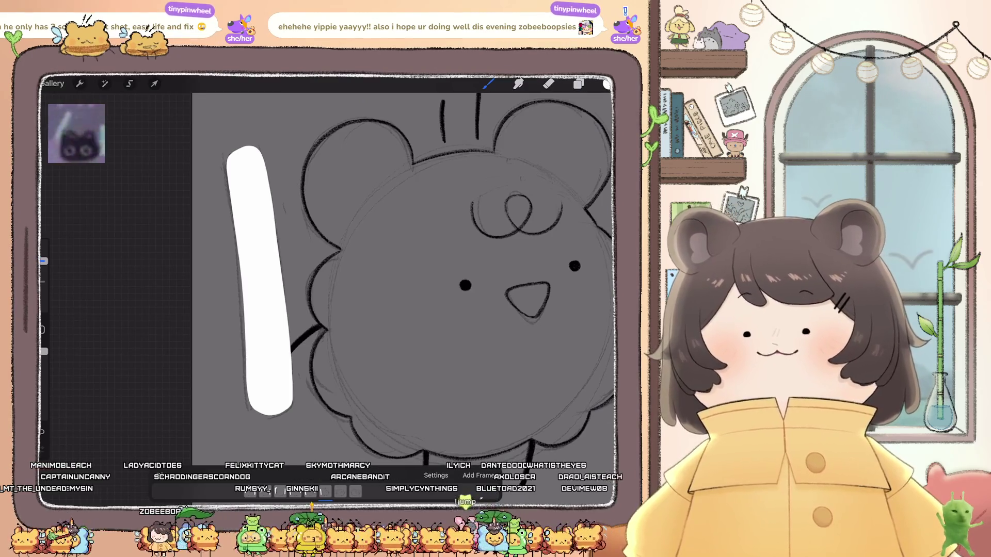
- Trace the right bar's outline in white and fill it solid white
scroll(375, 273, "right", 8)
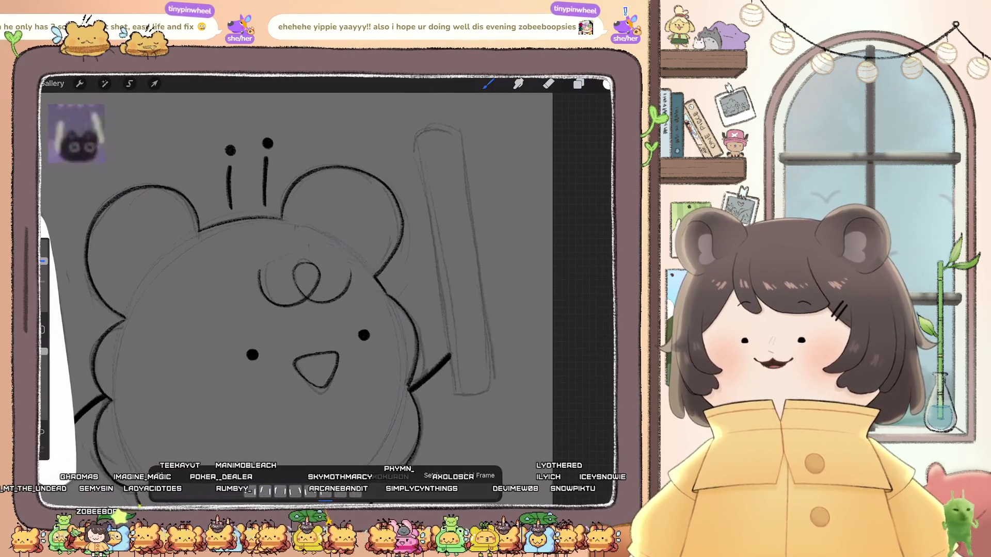
scroll(294, 279, "right", 3)
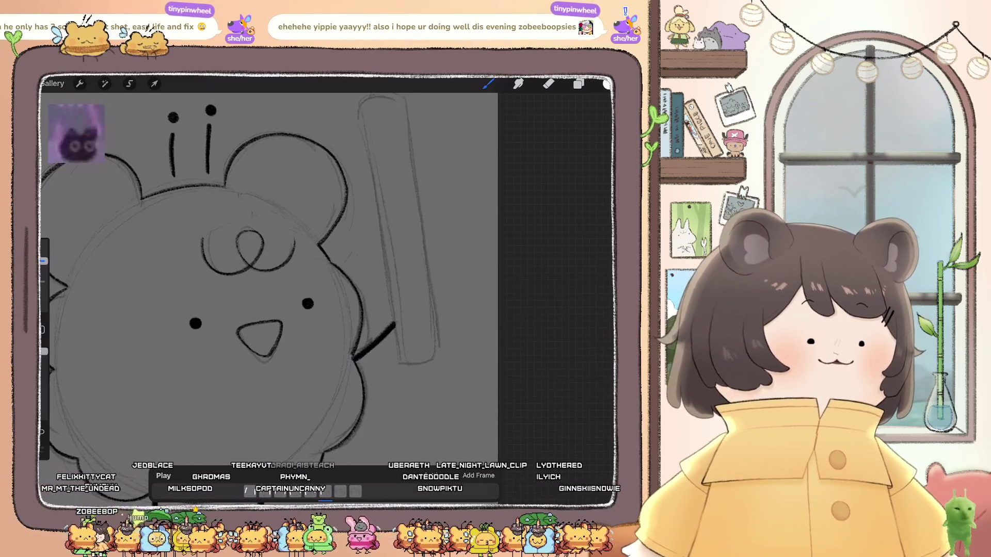
scroll(269, 279, "up", 3)
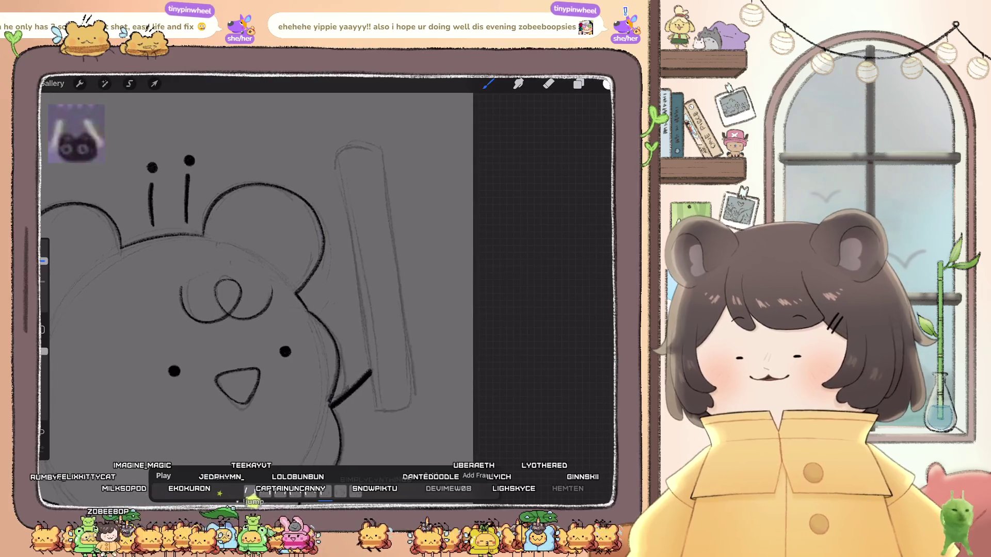
scroll(258, 279, "right", 1)
left_click_drag(343, 150, 341, 189)
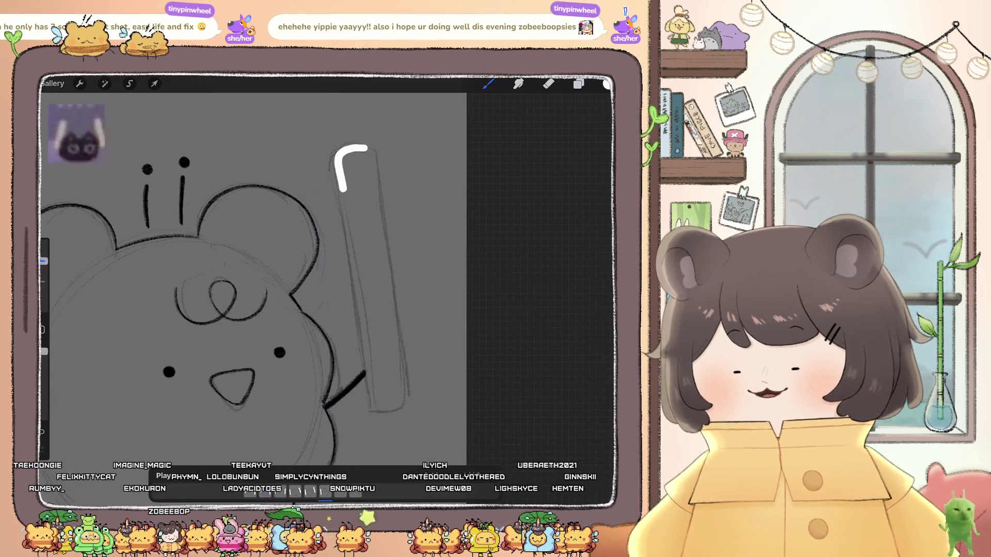
left_click_drag(352, 266, 363, 352)
left_click_drag(371, 401, 382, 402)
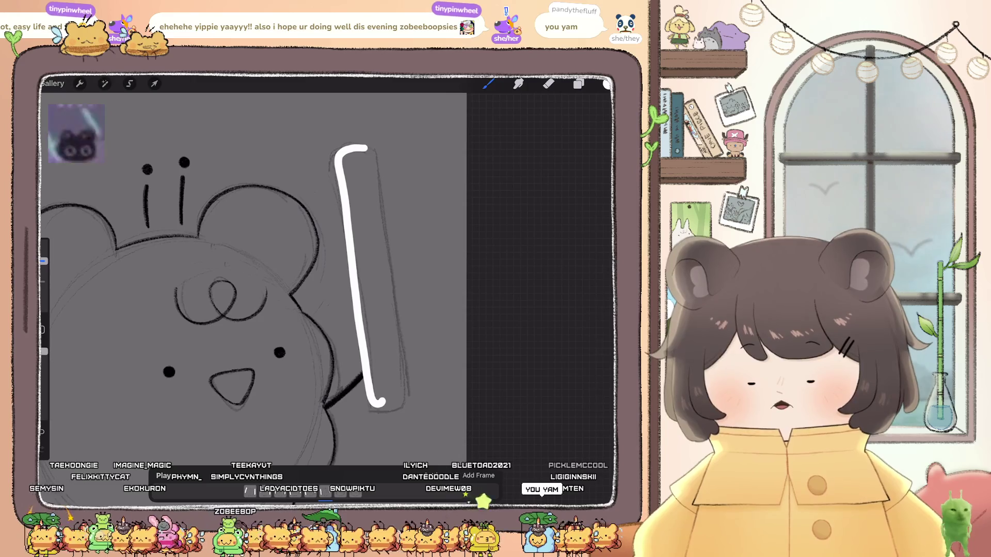
left_click_drag(366, 148, 376, 178)
left_click_drag(385, 263, 396, 351)
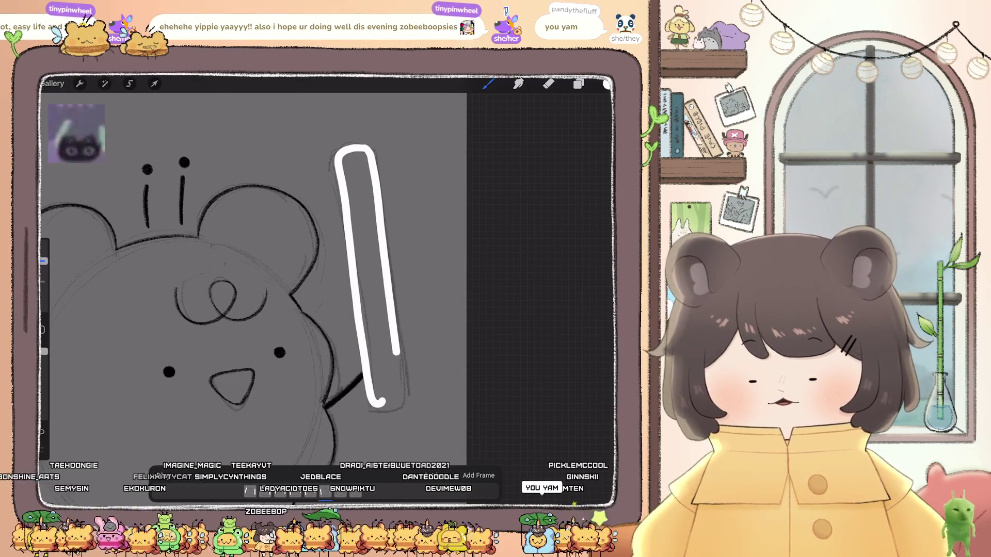
left_click_drag(400, 393, 384, 407)
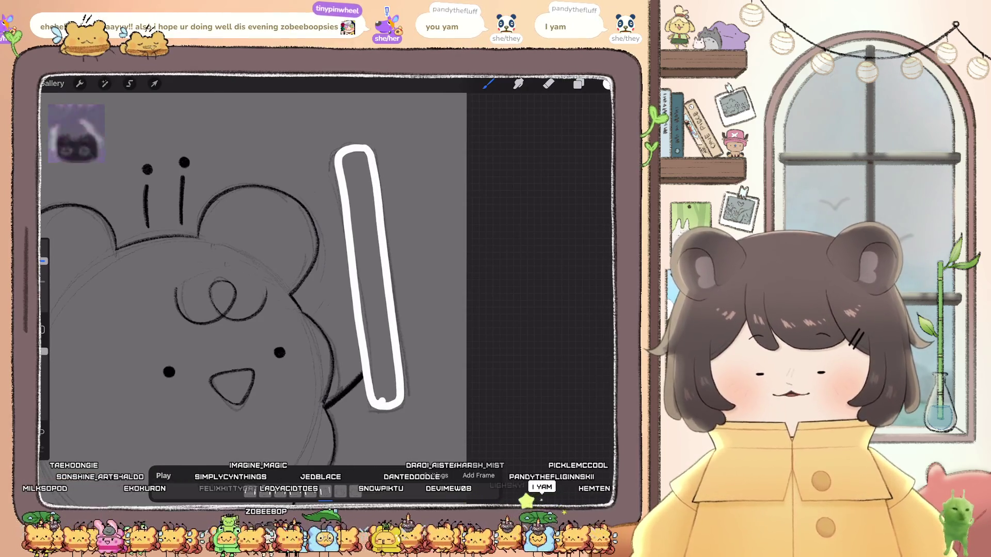
left_click_drag(607, 84, 411, 259)
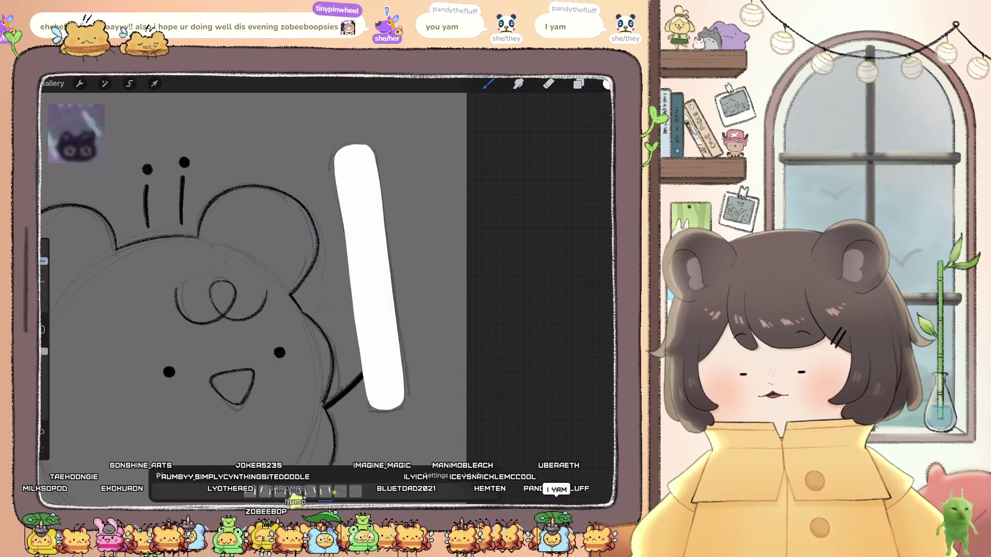
scroll(302, 262, "down", 5)
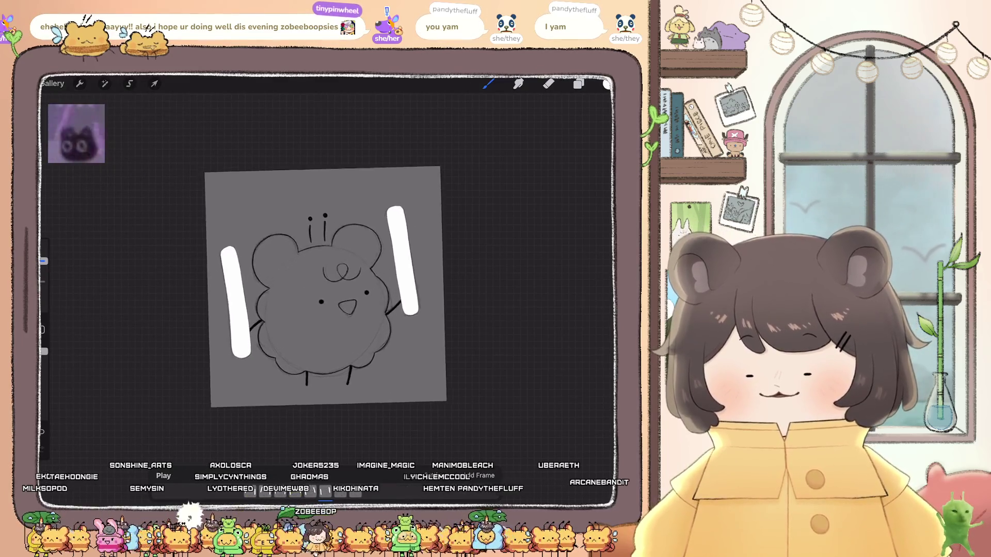
scroll(302, 261, "up", 3)
left_click(579, 83)
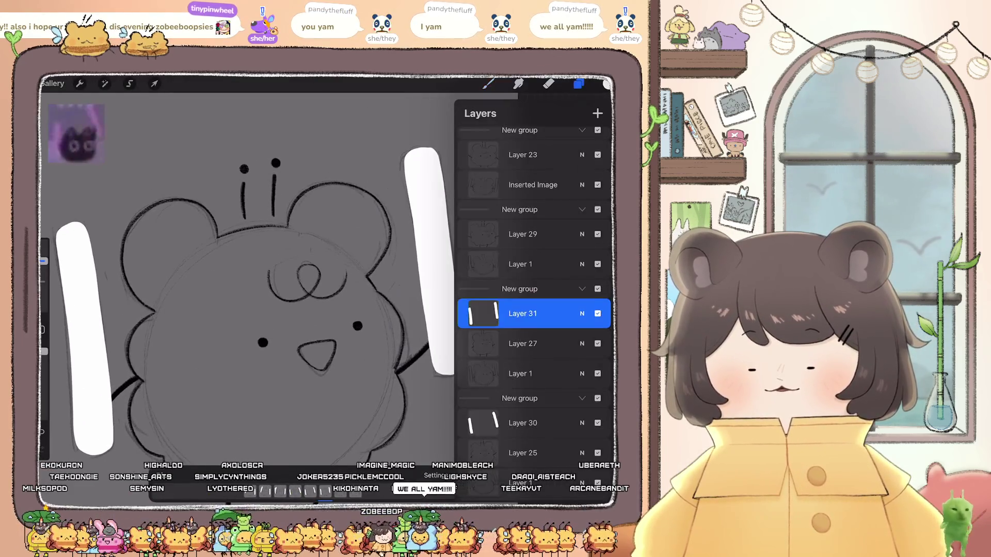
- Add a new layer and trace the left stick's white outline over the sketch
left_click(523, 234)
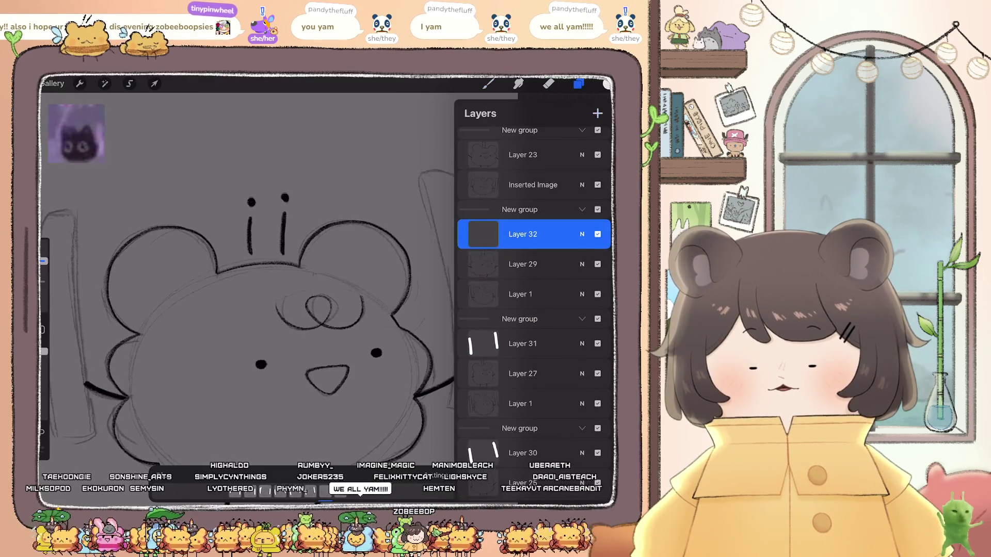
left_click(488, 84)
left_click_drag(302, 310, 442, 263)
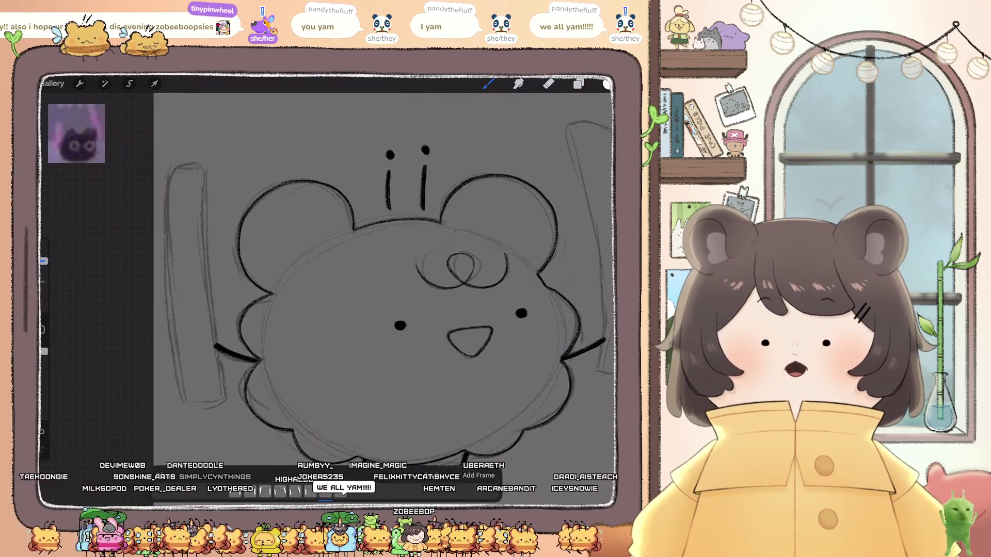
left_click_drag(408, 325, 506, 319)
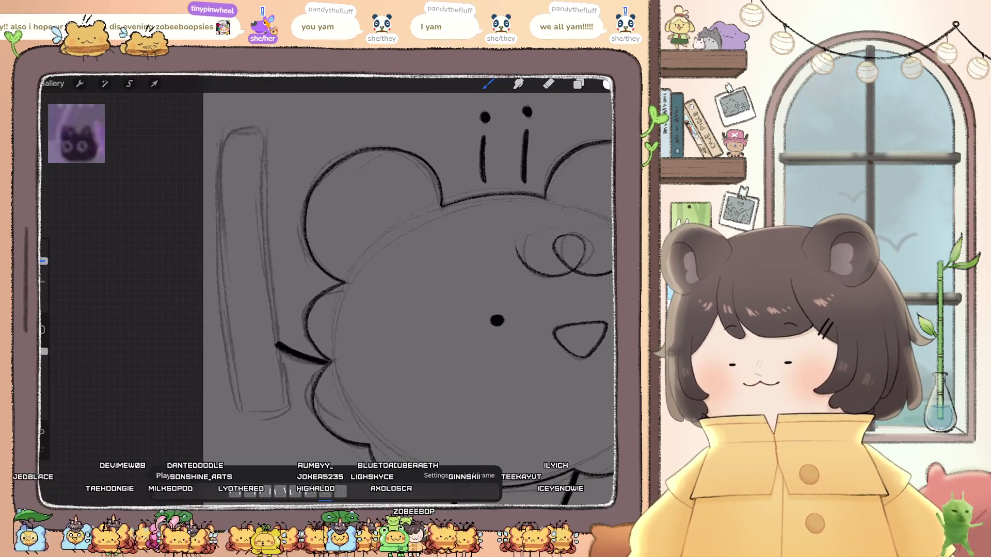
left_click_drag(235, 132, 220, 206)
left_click_drag(228, 342, 255, 409)
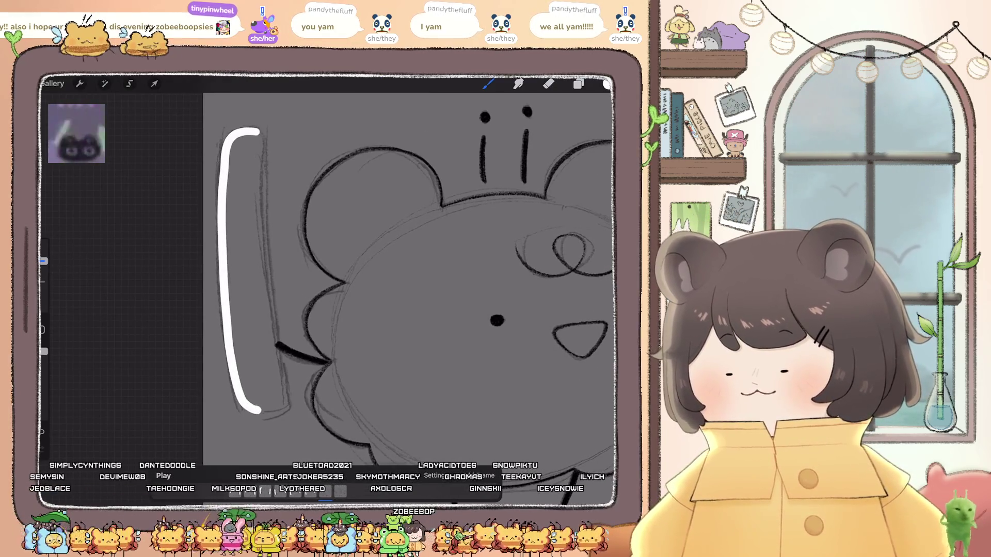
left_click_drag(264, 171, 280, 395)
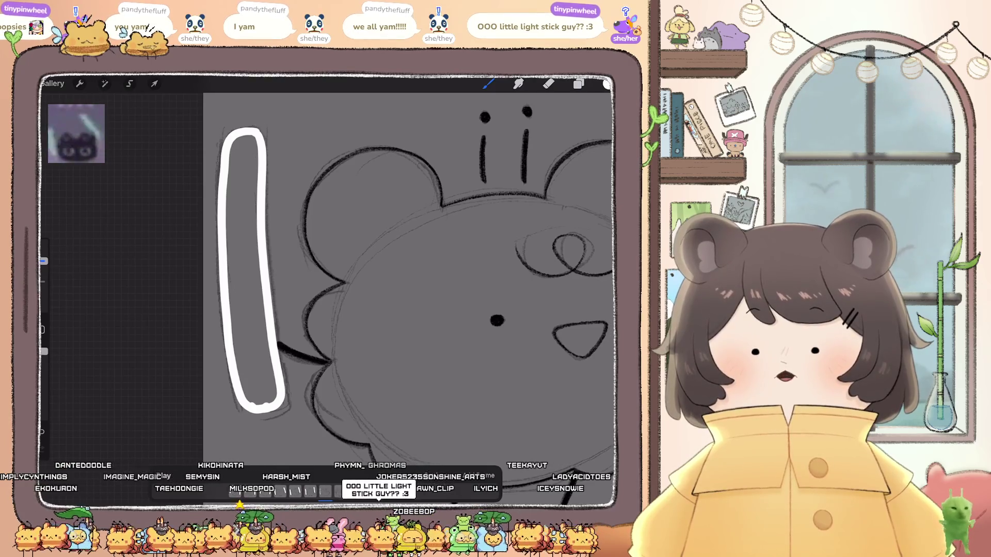
mouse_move(607, 83)
left_mouse_down()
mouse_move(332, 233)
mouse_move(259, 294)
left_mouse_up()
scroll(330, 279, "down", 3)
key("ctrl+z")
scroll(330, 278, "up", 3)
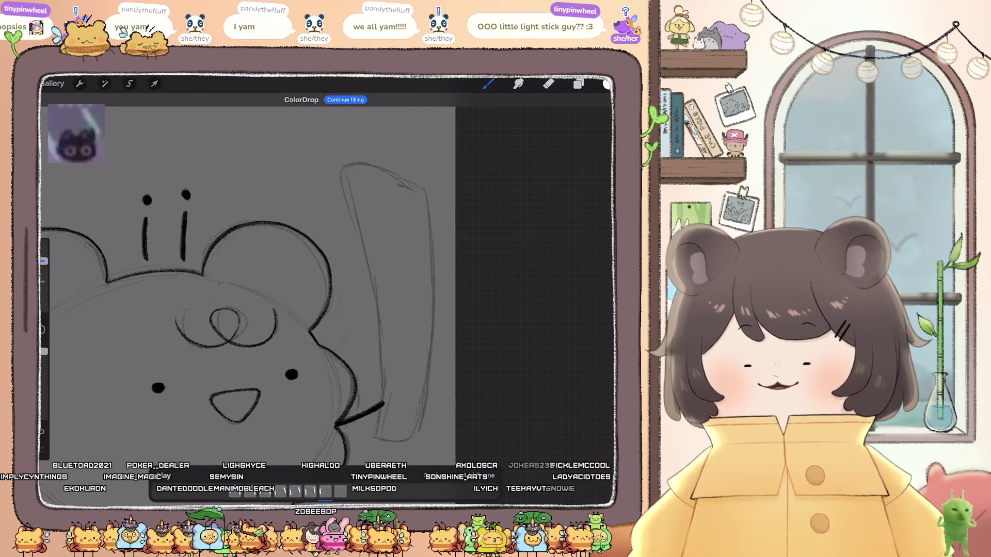
- Redraw the right stick's white outline until correct and fill it solid white
mouse_move(342, 135)
left_mouse_down()
mouse_move(317, 142)
mouse_move(366, 411)
left_mouse_up()
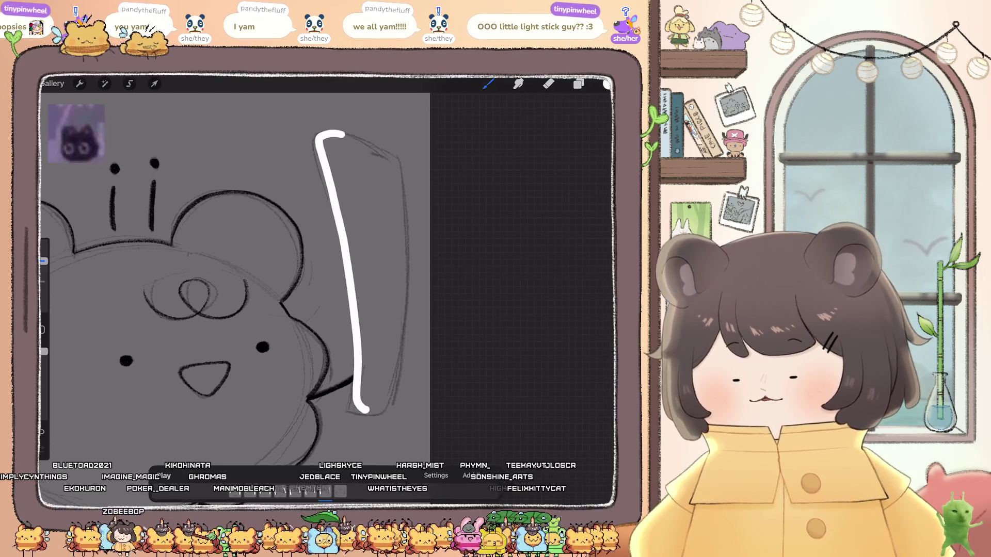
key("ctrl+z")
left_click_drag(337, 133, 395, 169)
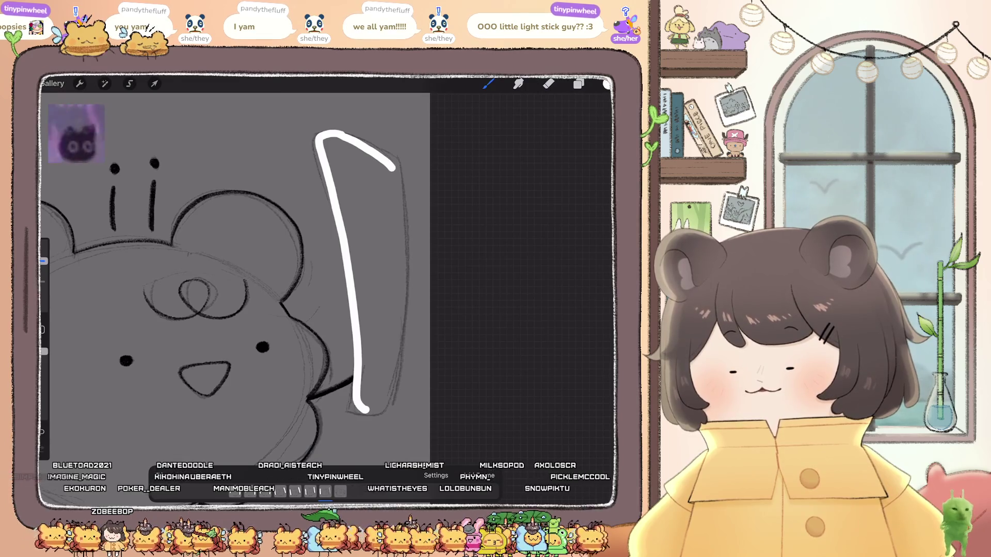
key("ctrl+z")
mouse_move(347, 133)
left_mouse_down()
mouse_move(398, 164)
mouse_move(405, 197)
mouse_move(391, 389)
mouse_move(381, 413)
mouse_move(360, 411)
left_mouse_up()
left_click_drag(607, 84, 372, 269)
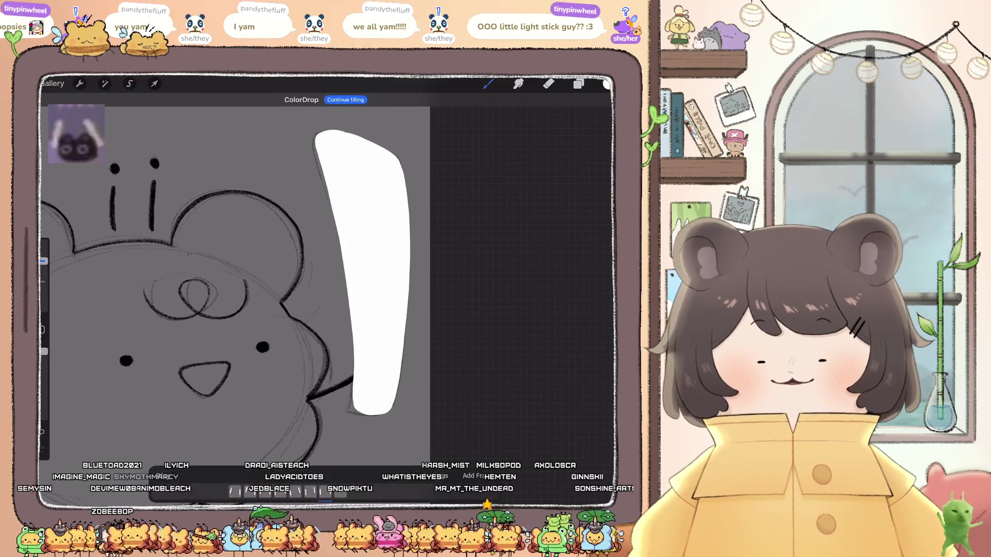
left_click(578, 83)
left_click(519, 159)
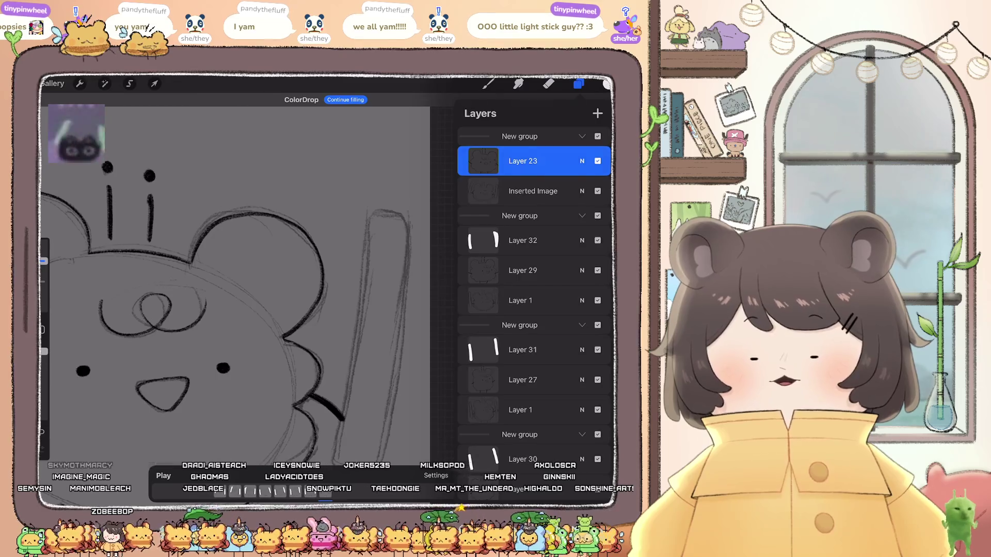
- Add a layer for the top frame, then draw and white-fill its right stick
left_click(579, 84)
left_click(579, 83)
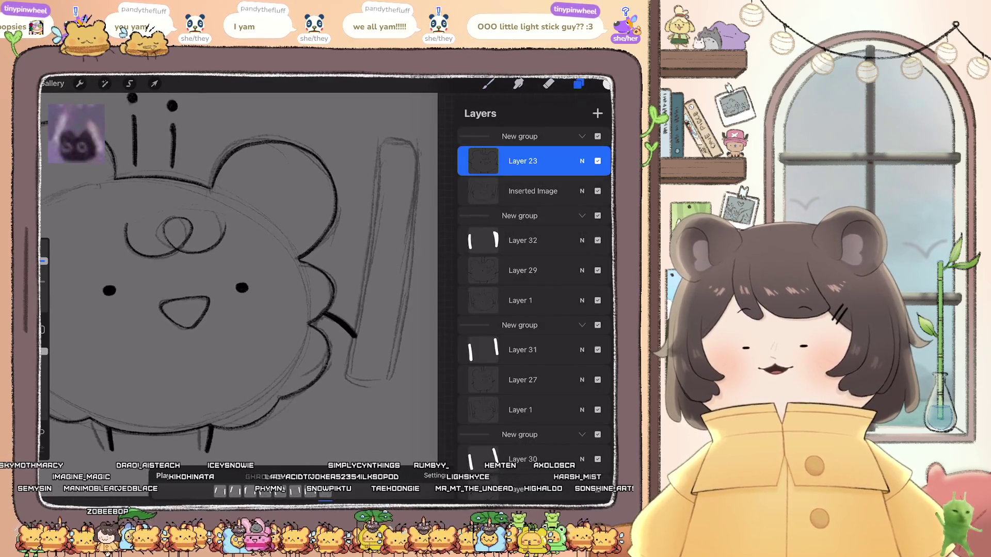
left_click(488, 84)
left_click_drag(397, 141, 351, 341)
key("ctrl+z")
mouse_move(405, 140)
left_mouse_down()
mouse_move(381, 174)
mouse_move(357, 373)
mouse_move(365, 377)
mouse_move(413, 149)
mouse_move(404, 278)
mouse_move(390, 354)
mouse_move(367, 379)
left_mouse_up()
left_click_drag(606, 83, 390, 258)
- Draw the left stick's outline and fill it solid white
mouse_move(307, 144)
left_mouse_down()
mouse_move(279, 192)
mouse_move(262, 301)
mouse_move(257, 382)
mouse_move(273, 399)
left_mouse_up()
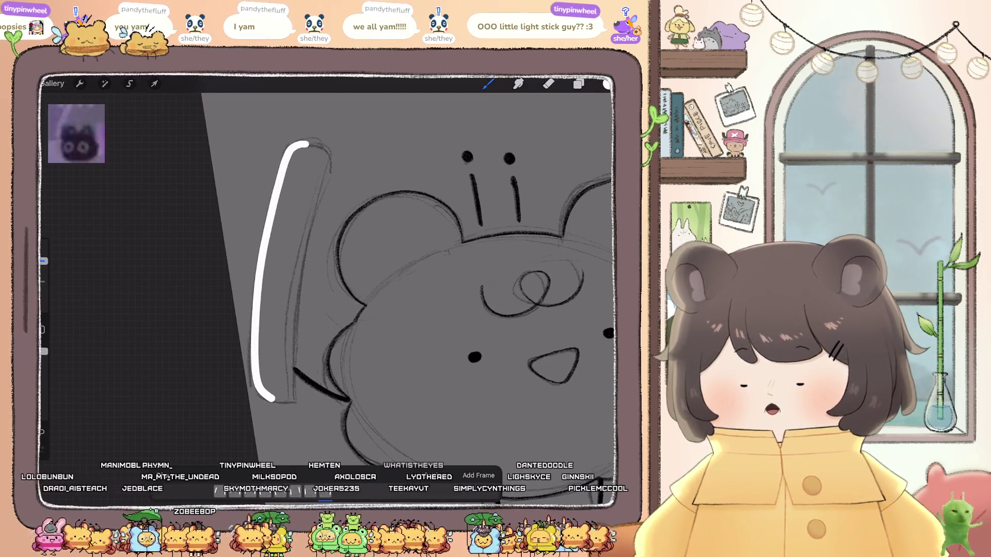
mouse_move(309, 143)
left_mouse_down()
mouse_move(327, 157)
mouse_move(292, 341)
mouse_move(293, 392)
left_mouse_up()
left_click_drag(606, 84, 289, 258)
scroll(361, 289, "down", 5)
scroll(361, 289, "up", 3)
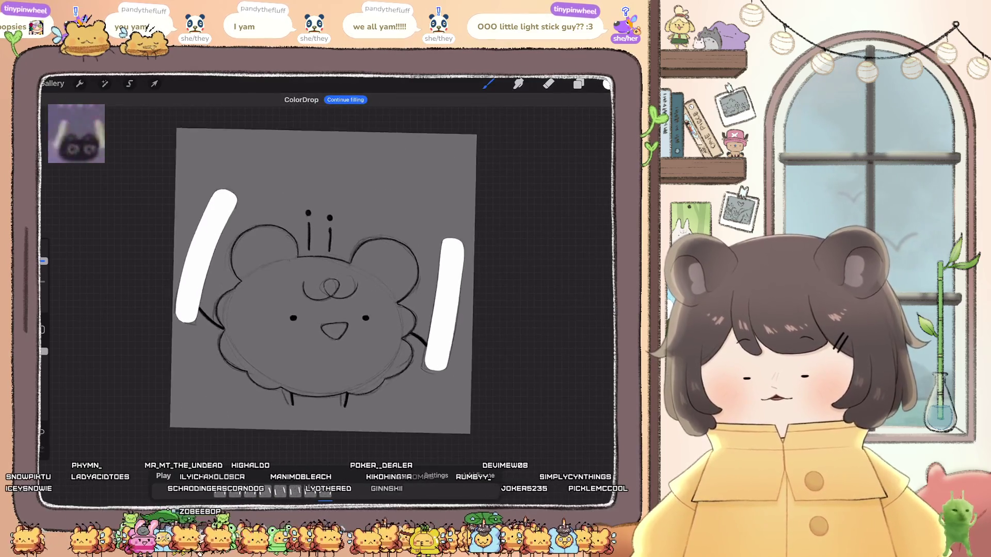
left_click(578, 84)
- Hide the Inserted Image sketch and the leftover Layer 1 sketch, leaving only clean frames
left_click(597, 221)
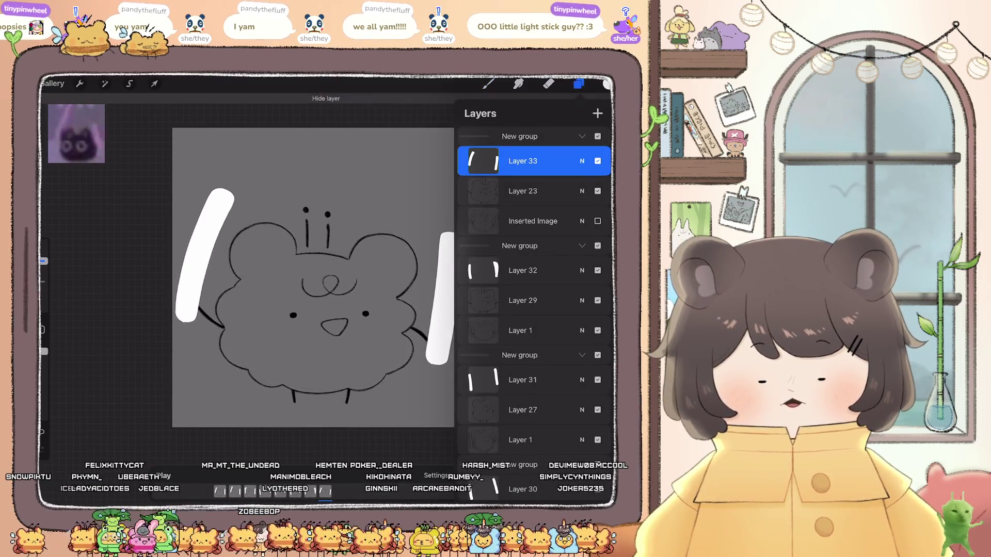
scroll(534, 273, "down", 5)
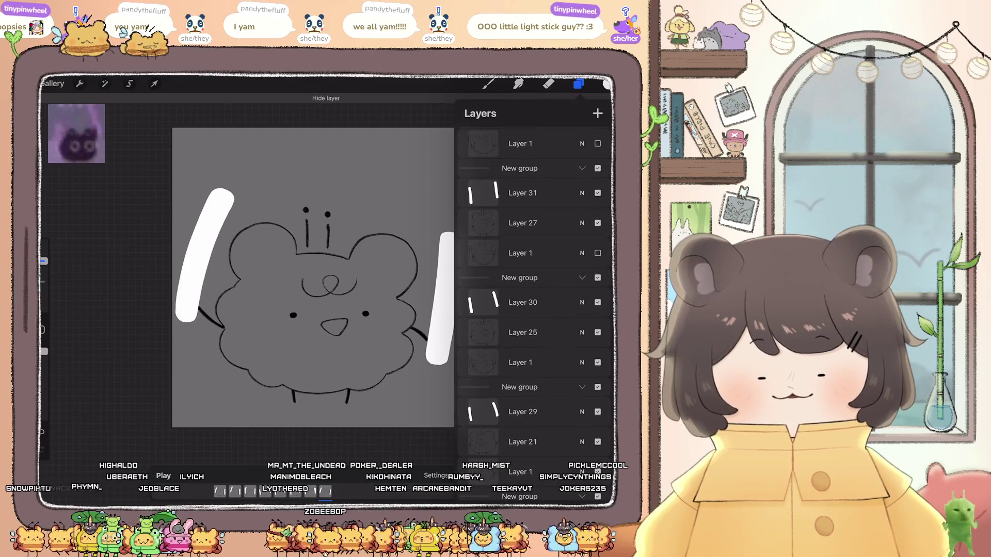
scroll(534, 289, "down", 5)
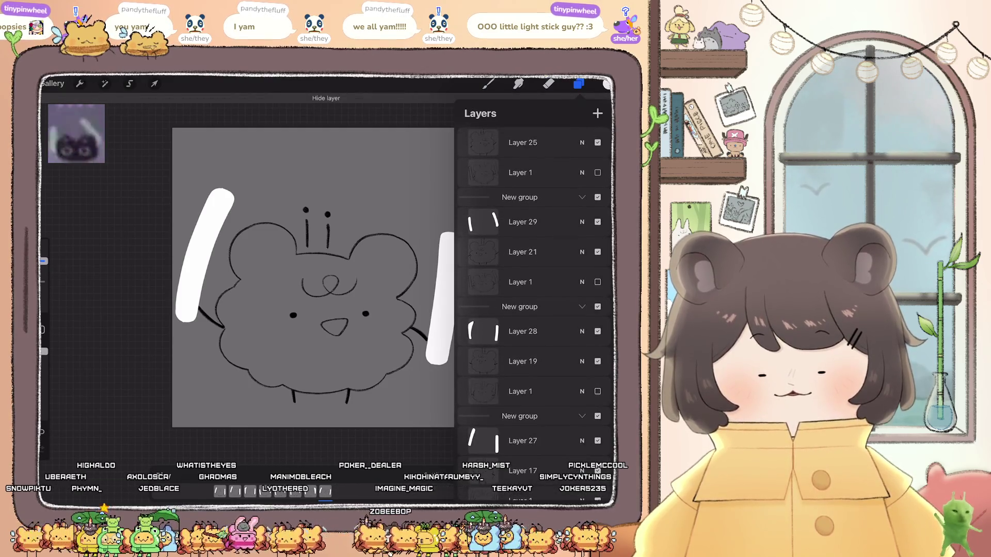
scroll(534, 289, "up", 1)
left_click(598, 324)
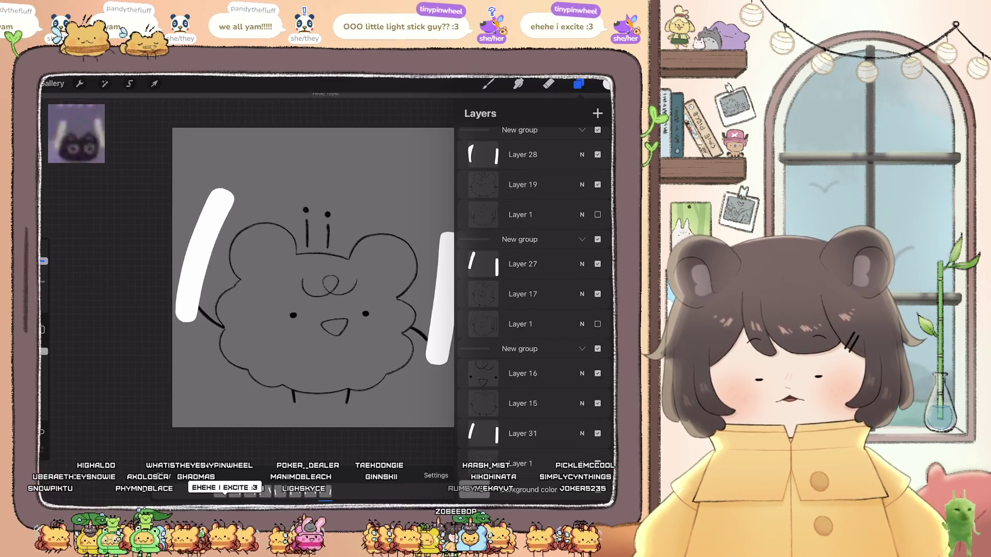
scroll(534, 289, "up", 1)
left_click(578, 83)
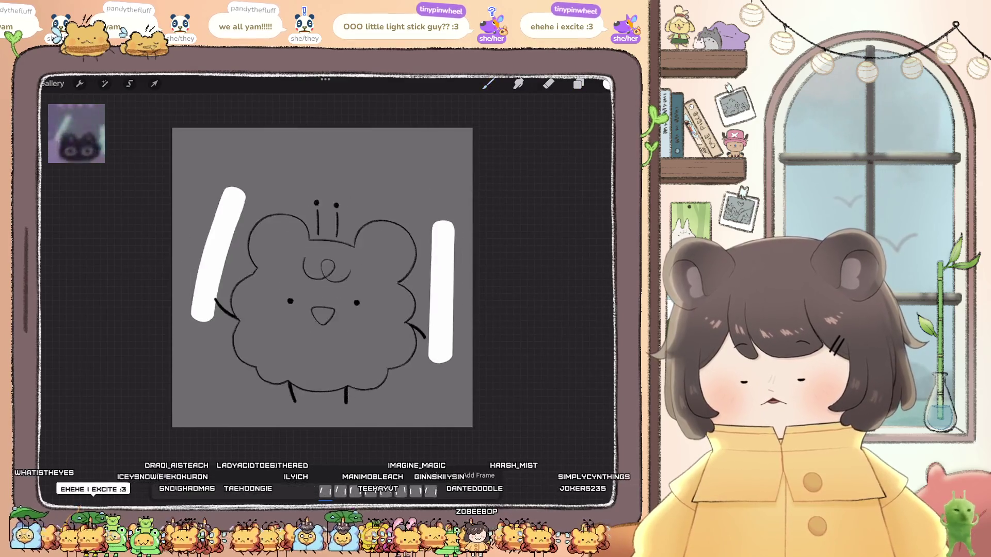
scroll(318, 268, "down", 3)
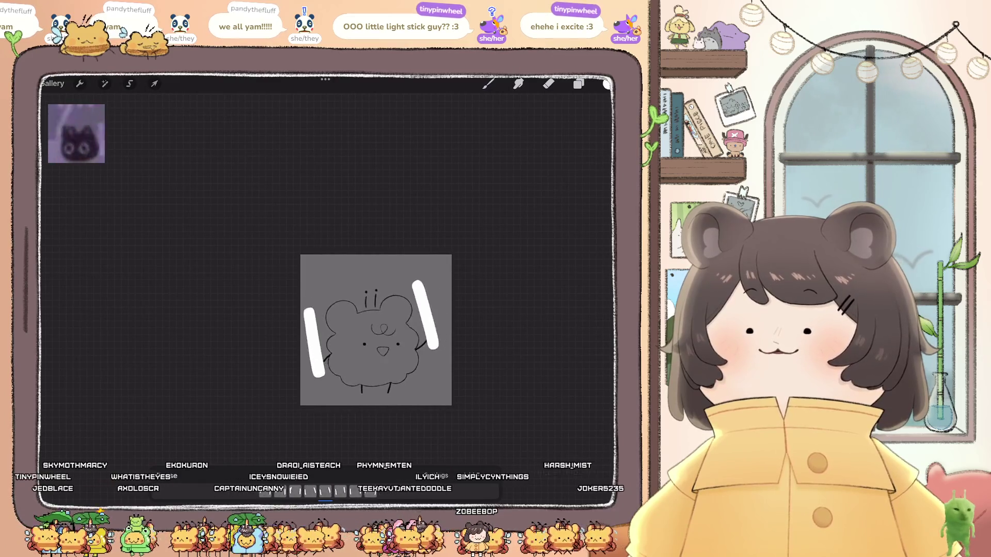
scroll(352, 304, "up", 3)
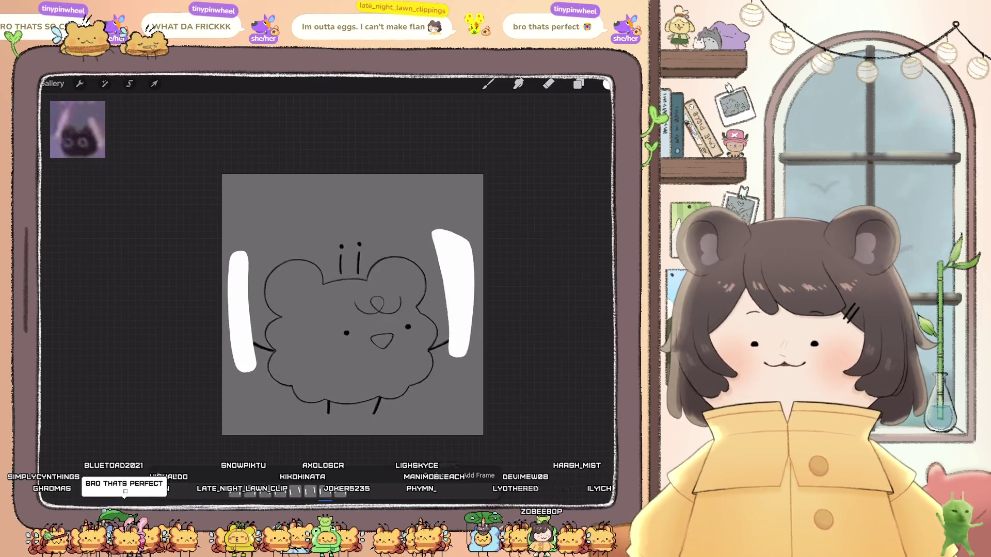
scroll(352, 305, "up", 3)
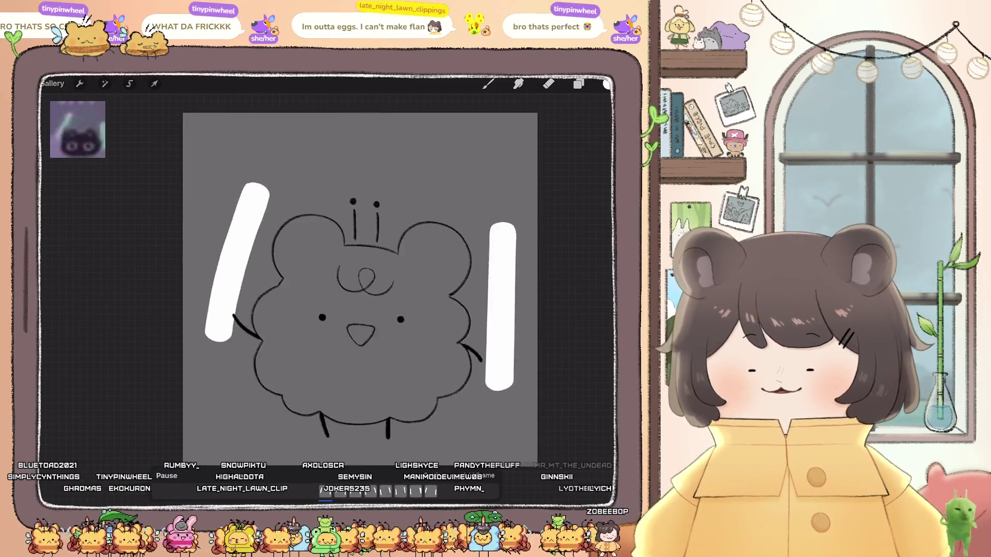
left_click(487, 84)
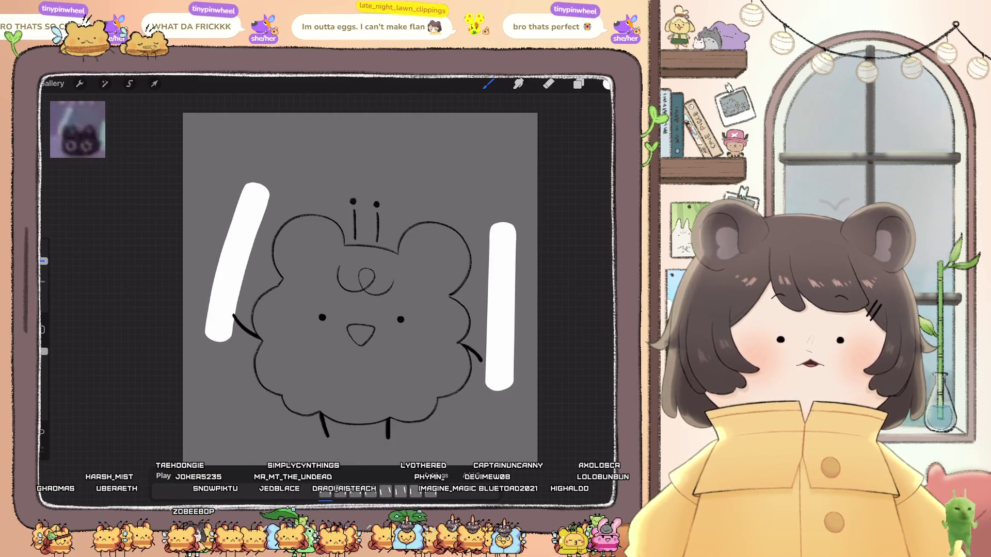
left_click(578, 83)
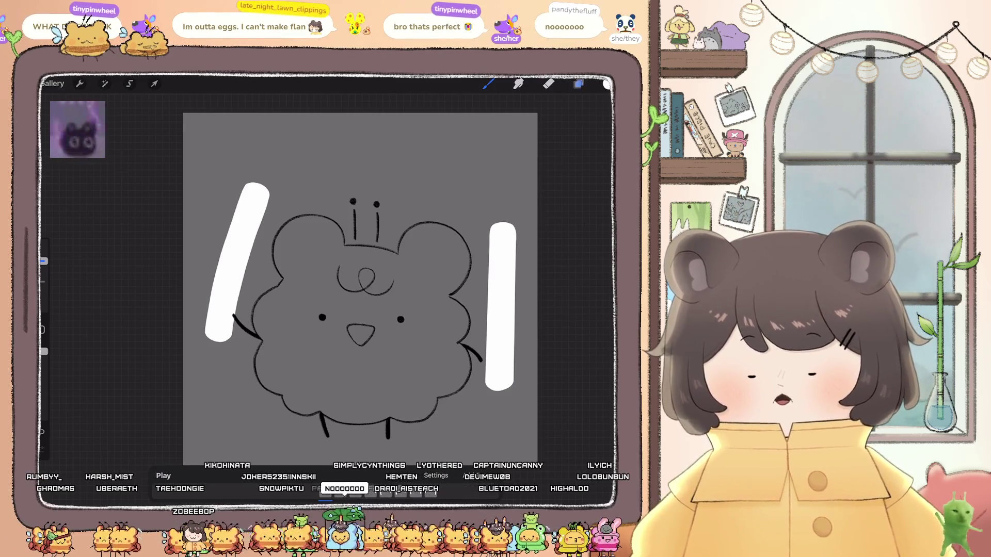
mouse_move(523, 434)
left_mouse_down()
mouse_move(537, 416)
mouse_move(534, 433)
left_mouse_up()
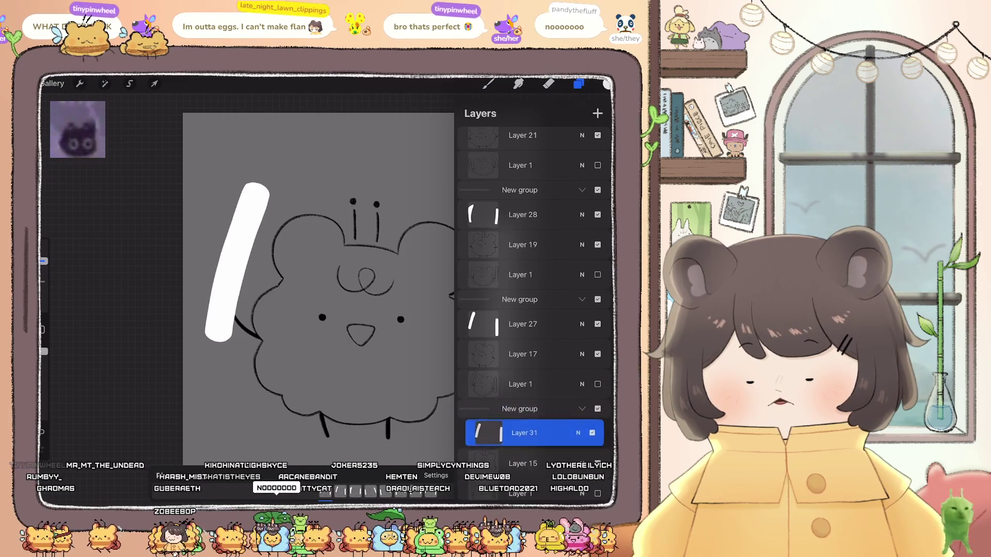
scroll(232, 283, "up", 5)
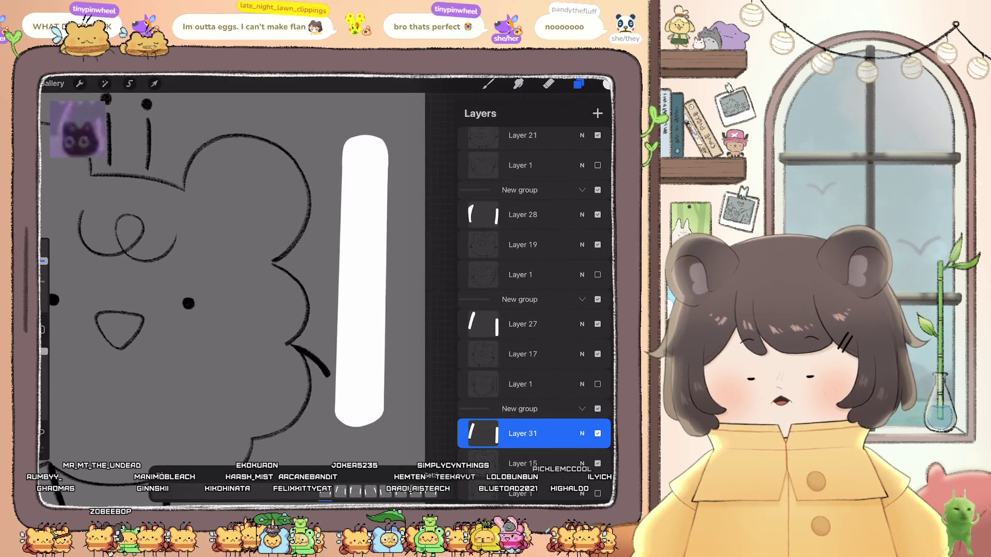
left_click(606, 84)
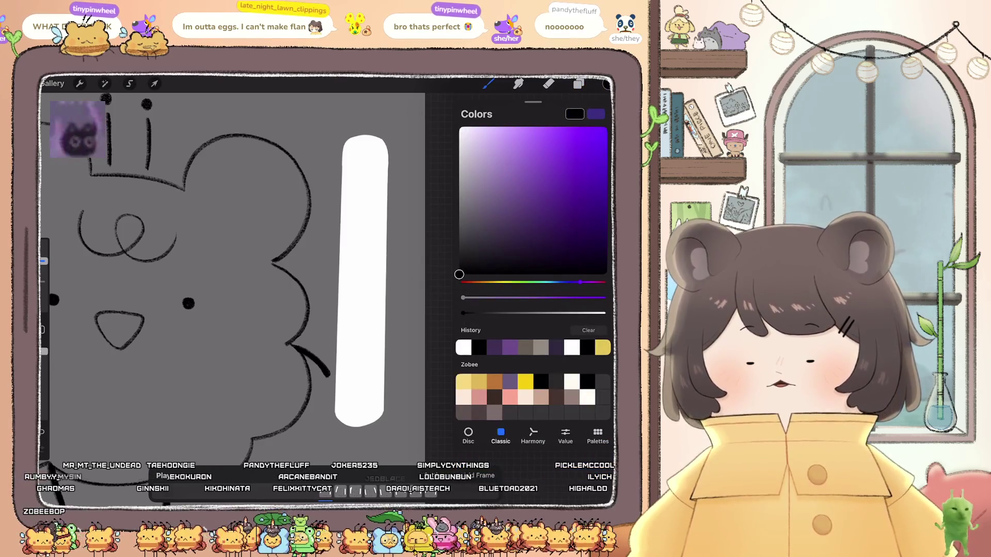
left_click(487, 84)
left_click(523, 294)
left_click(232, 283)
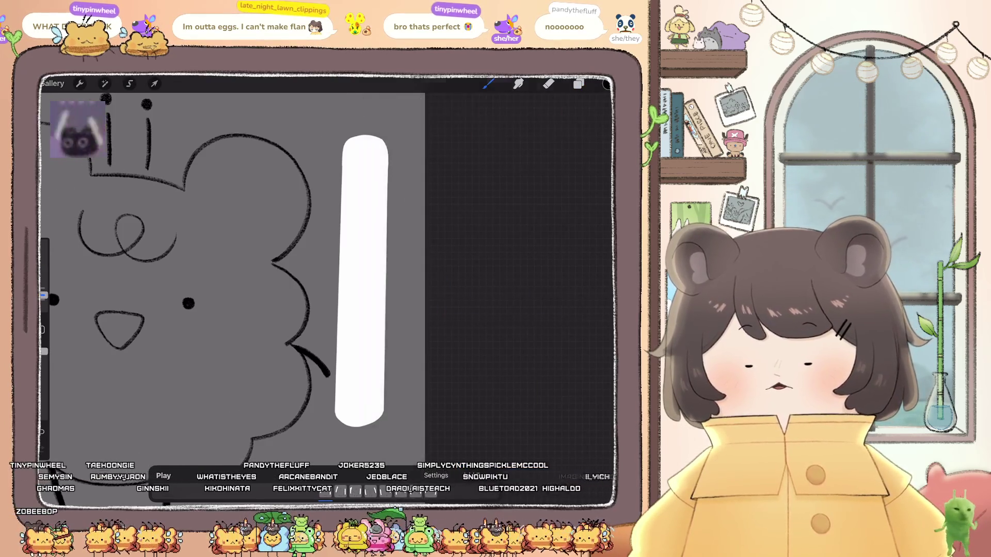
scroll(330, 278, "up", 5)
left_click_drag(338, 354, 345, 369)
left_click_drag(344, 333, 348, 367)
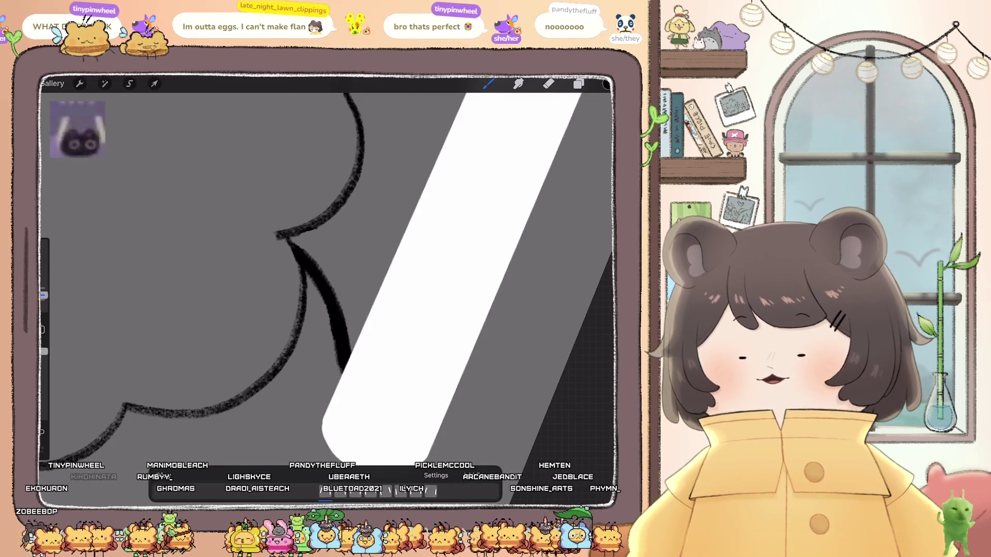
scroll(340, 279, "down", 5)
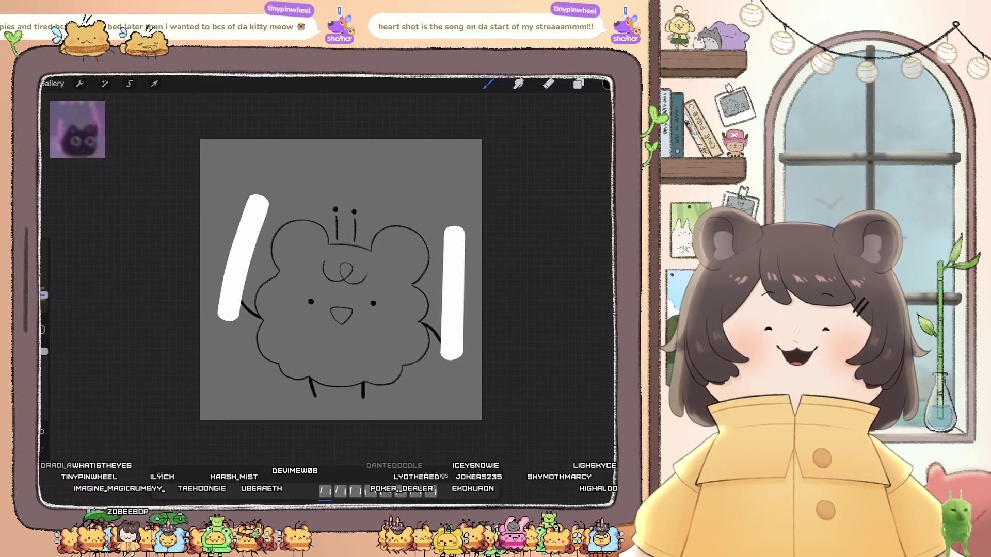
scroll(331, 289, "up", 2)
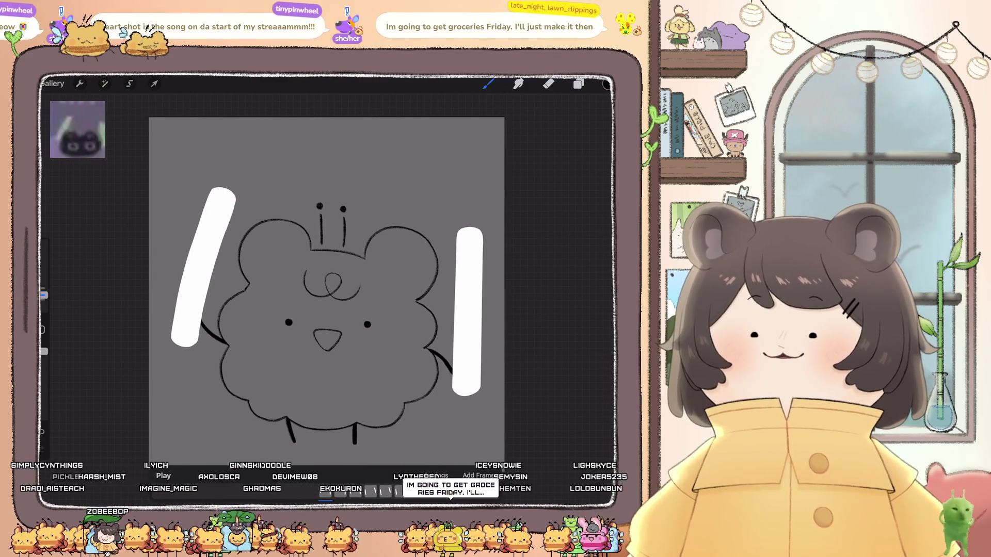
- Choose a bright magenta in the colour picker
left_click(606, 84)
mouse_move(581, 282)
left_mouse_down()
mouse_move(482, 282)
mouse_move(595, 282)
left_mouse_up()
left_click(539, 180)
mouse_move(539, 180)
left_mouse_down()
mouse_move(532, 159)
mouse_move(542, 147)
left_mouse_up()
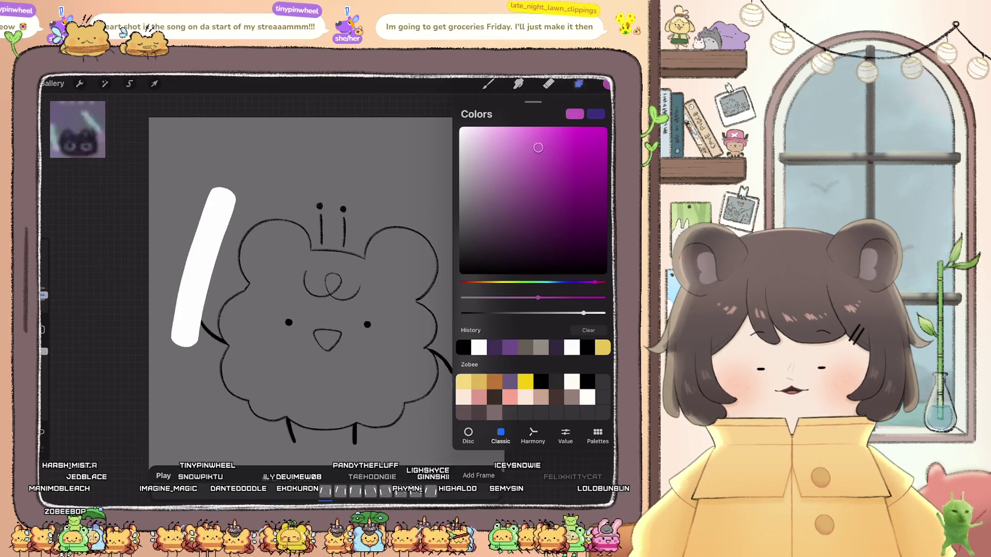
- Turn on Alpha Lock for the bar layers 31, 27, 28, 29 and 30
left_click(578, 84)
left_click(523, 404)
left_click(523, 403)
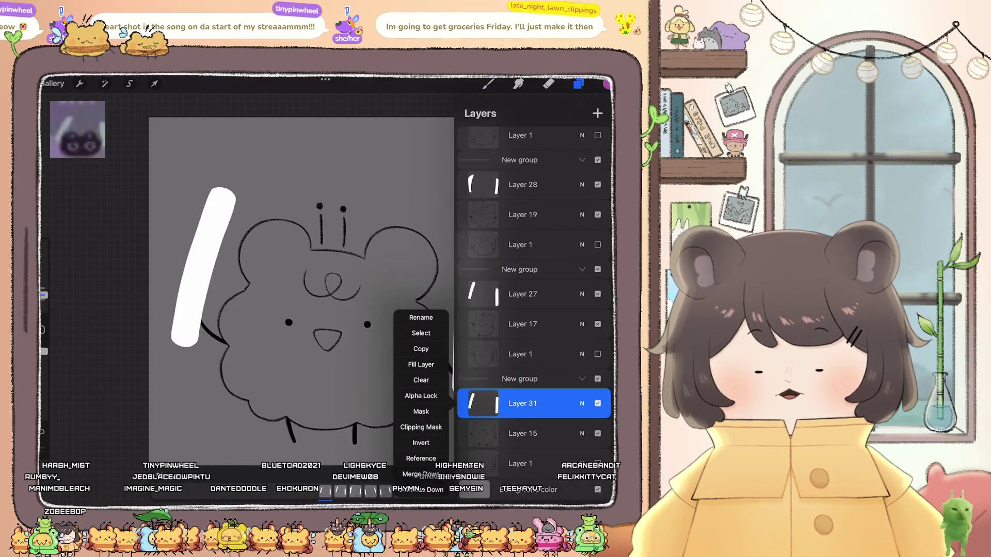
left_click(523, 295)
left_click(522, 294)
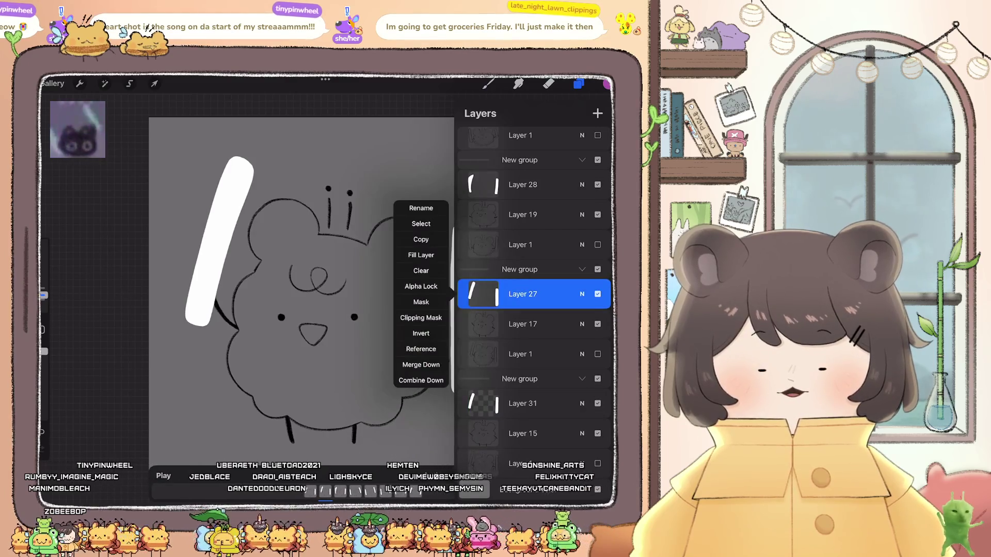
left_click(523, 184)
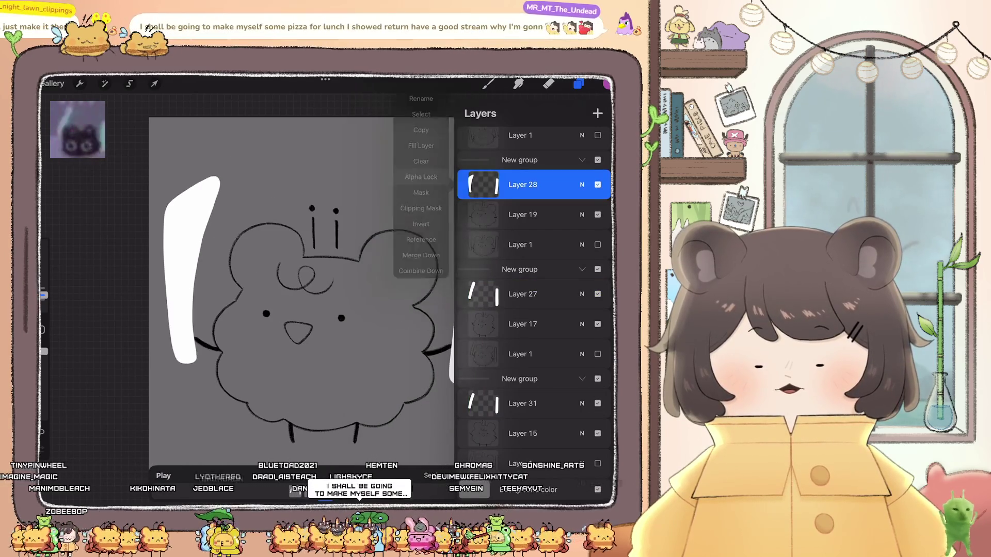
scroll(534, 283, "up", 4)
left_click(523, 247)
left_click(523, 247)
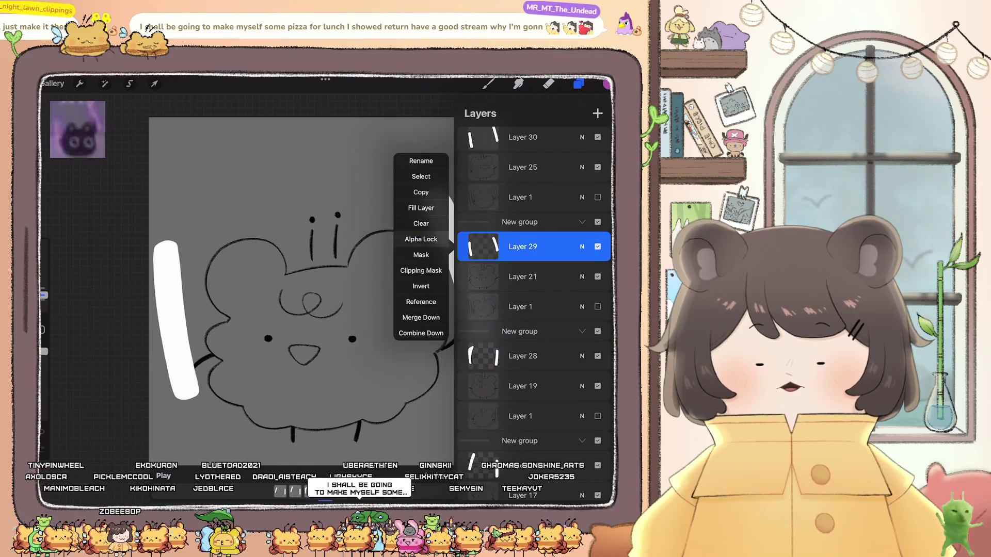
scroll(534, 284, "up", 4)
left_click(523, 238)
left_click(523, 238)
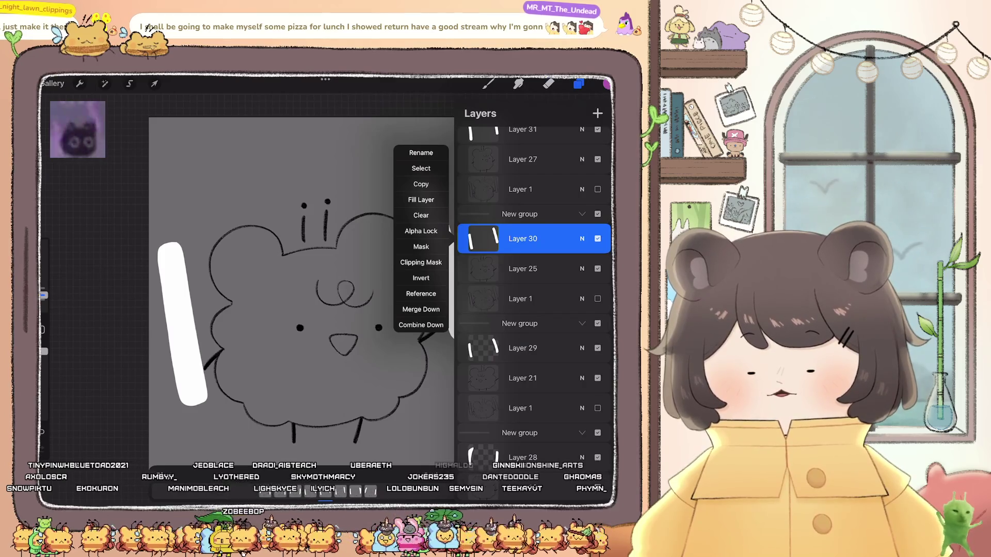
key("Escape")
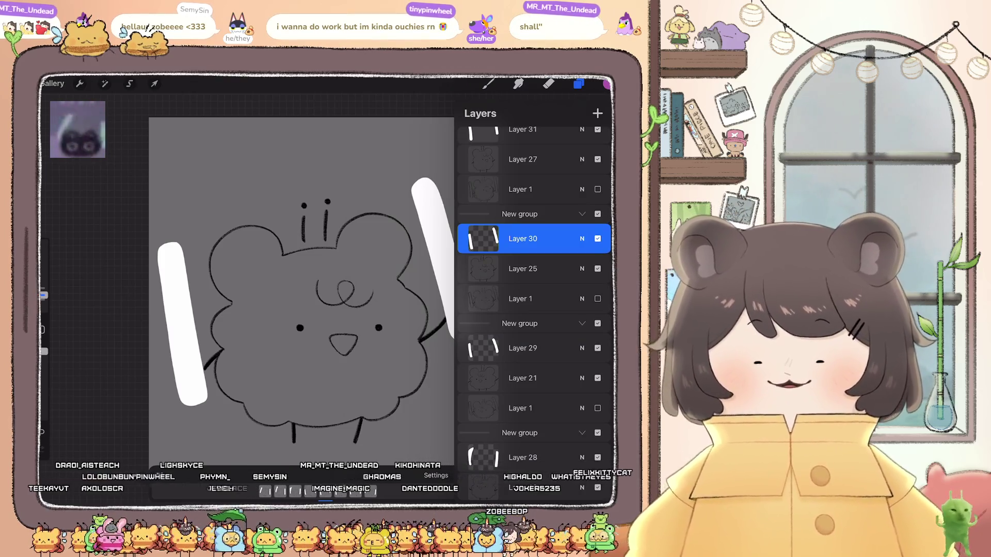
- Turn on Alpha Lock for Layers 31, 32 and 33
scroll(534, 284, "up", 3)
left_click(522, 226)
left_click(523, 225)
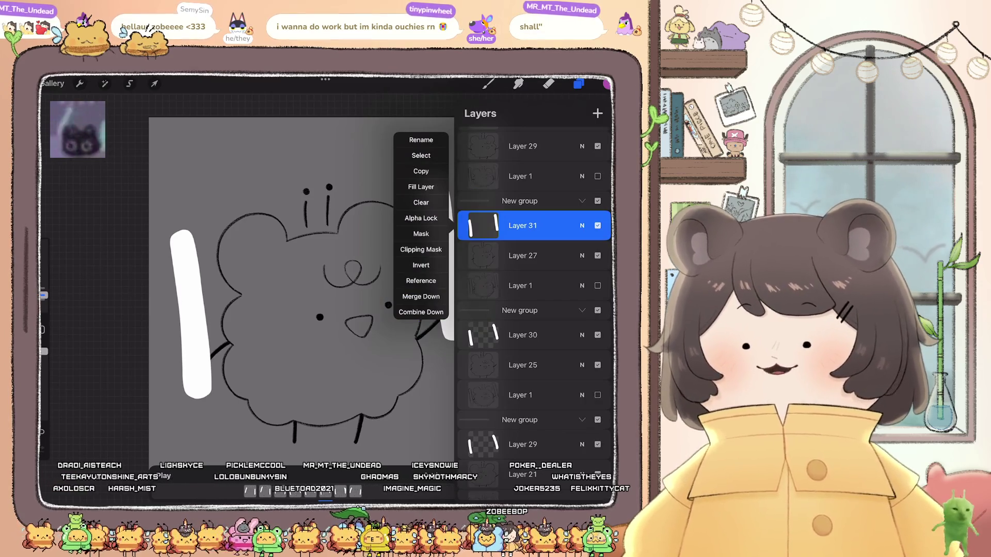
left_click(421, 218)
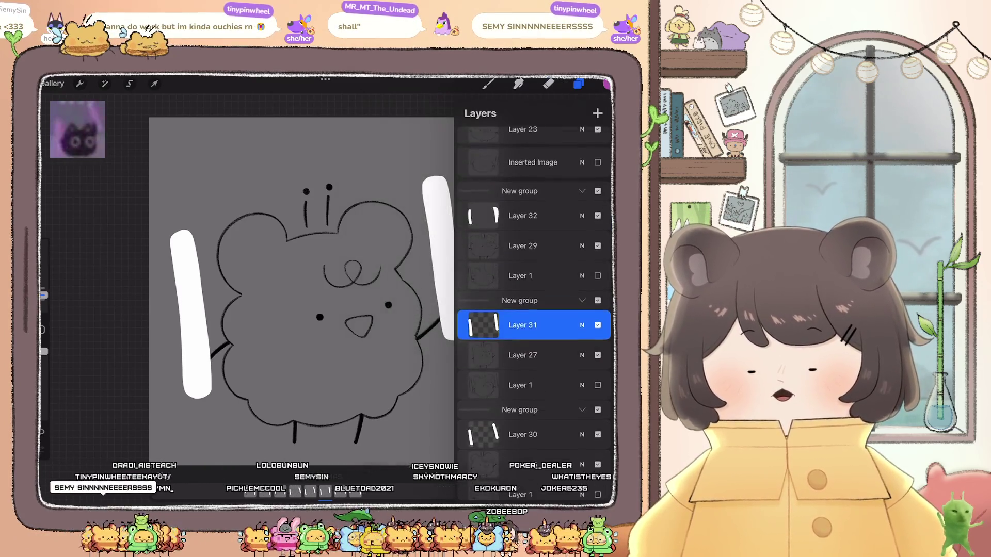
left_click(483, 219)
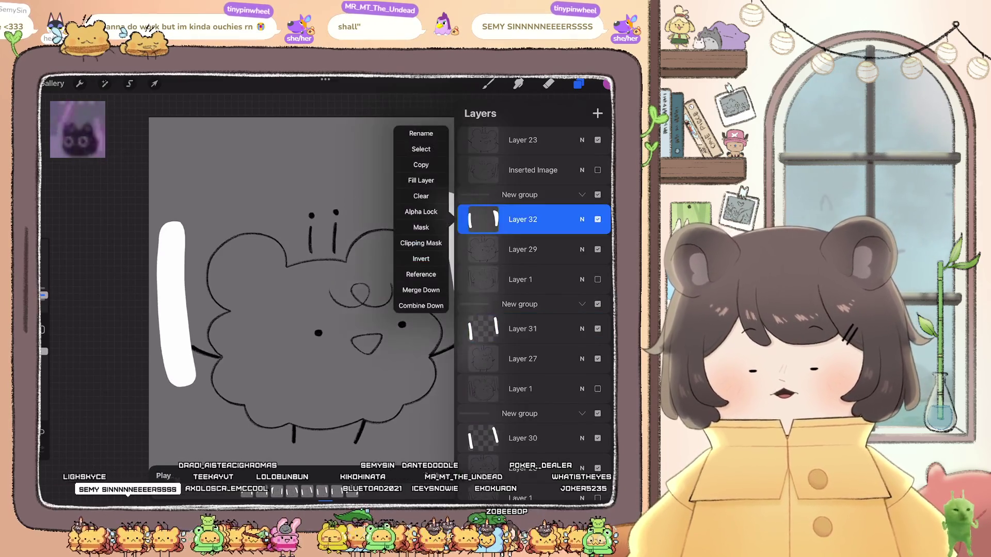
left_click(420, 165)
left_click(483, 161)
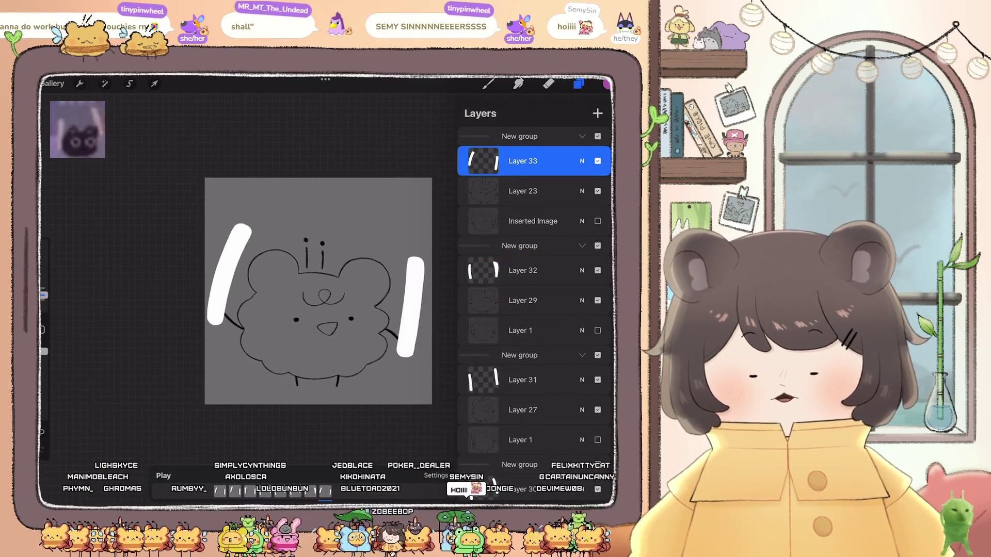
- Use Fill Layer to turn the bars on Layers 31 and 29 magenta
left_click(522, 380)
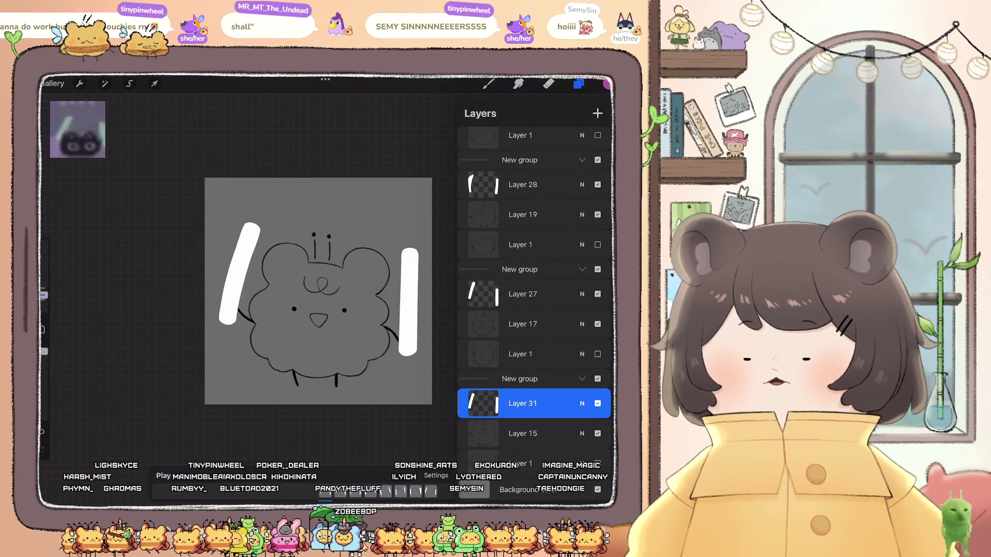
left_click(522, 403)
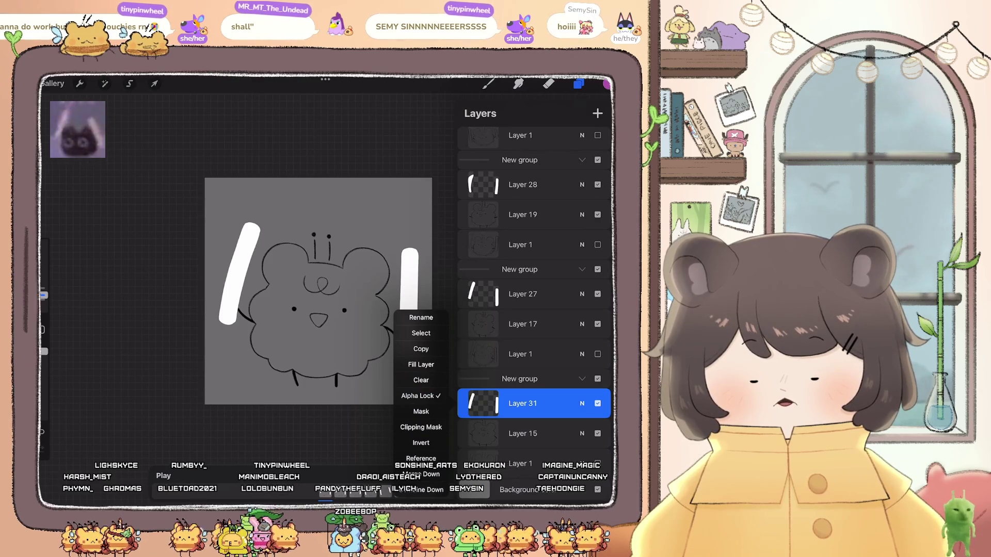
left_click(420, 364)
scroll(529, 276, "up", 3)
left_click(522, 366)
left_click(523, 257)
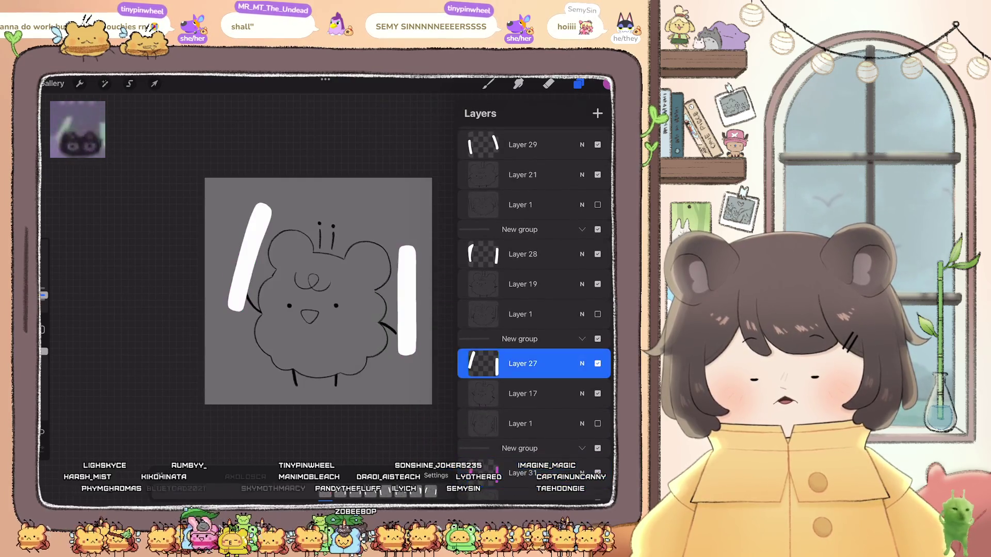
scroll(534, 273, "up", 3)
left_click(522, 275)
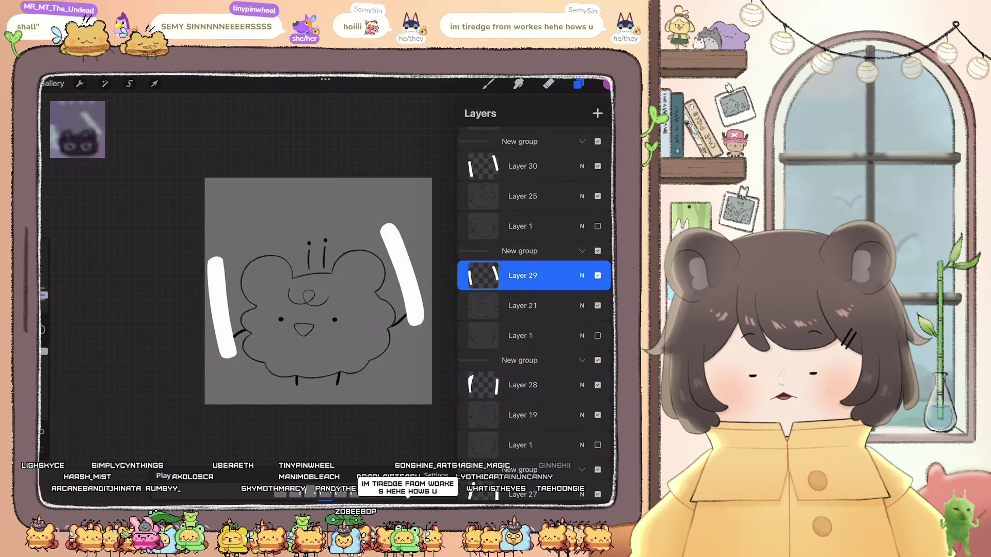
left_click(522, 276)
left_click(421, 235)
- Fill Layer 32's bars with magenta as well
scroll(534, 274, "up", 3)
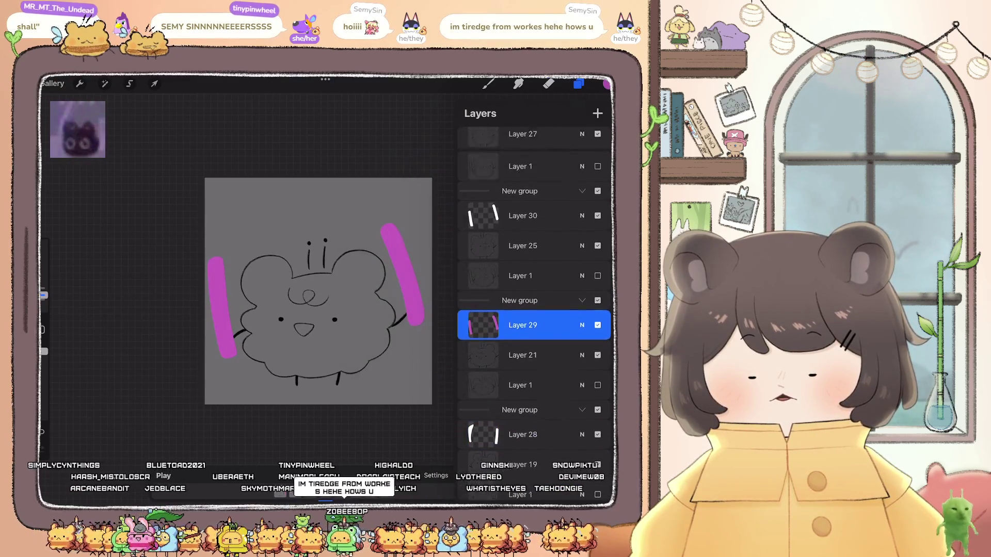
left_click(522, 221)
scroll(534, 274, "up", 3)
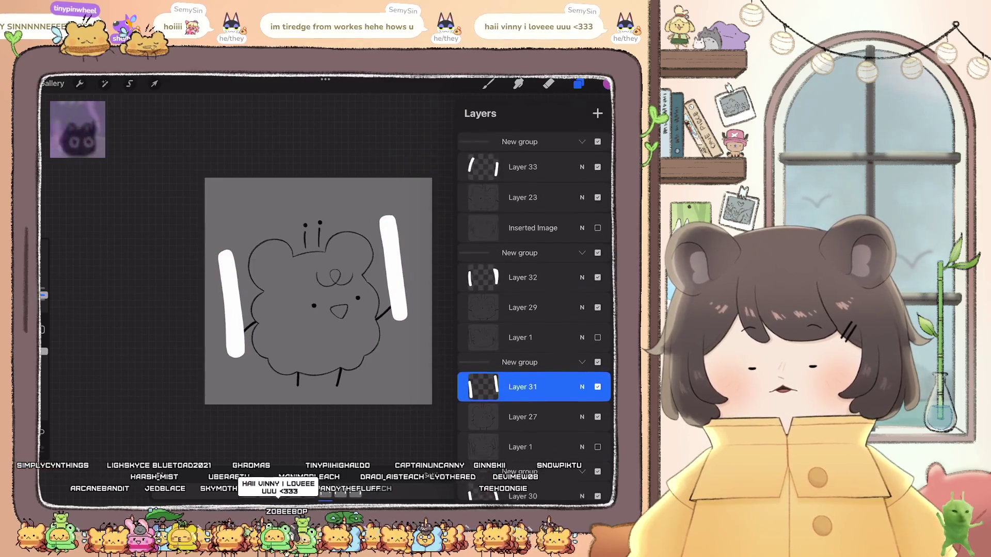
left_click(522, 270)
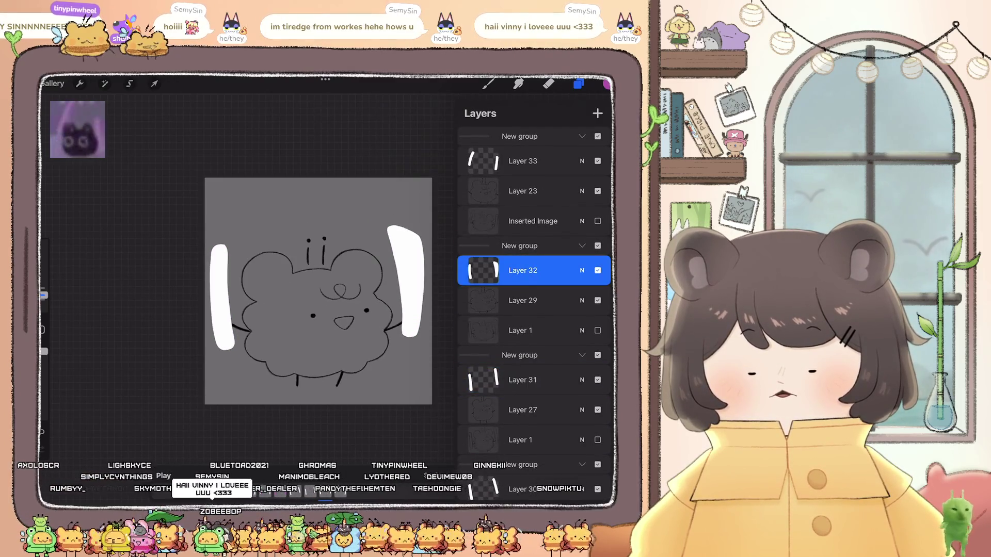
left_click(522, 270)
left_click(418, 231)
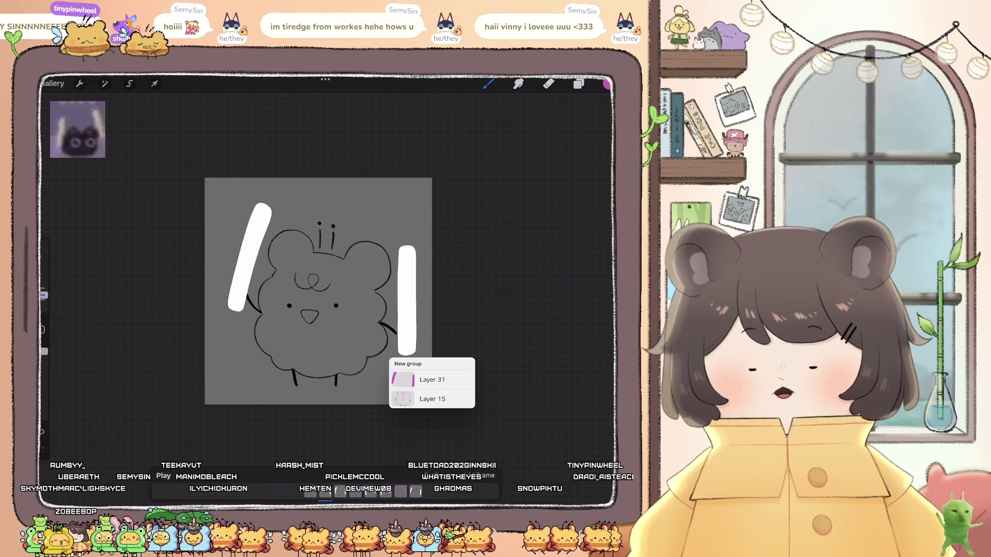
- Pick yellow and fill Layer 27's bars with it, undoing a stray yellow fill on Layer 28
scroll(319, 292, "up", 5)
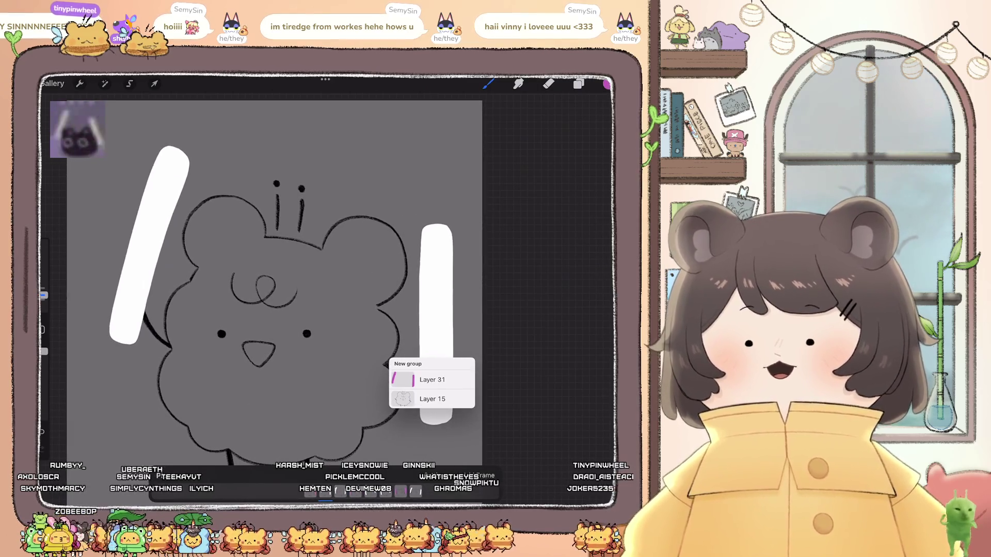
left_click(607, 84)
left_click(602, 348)
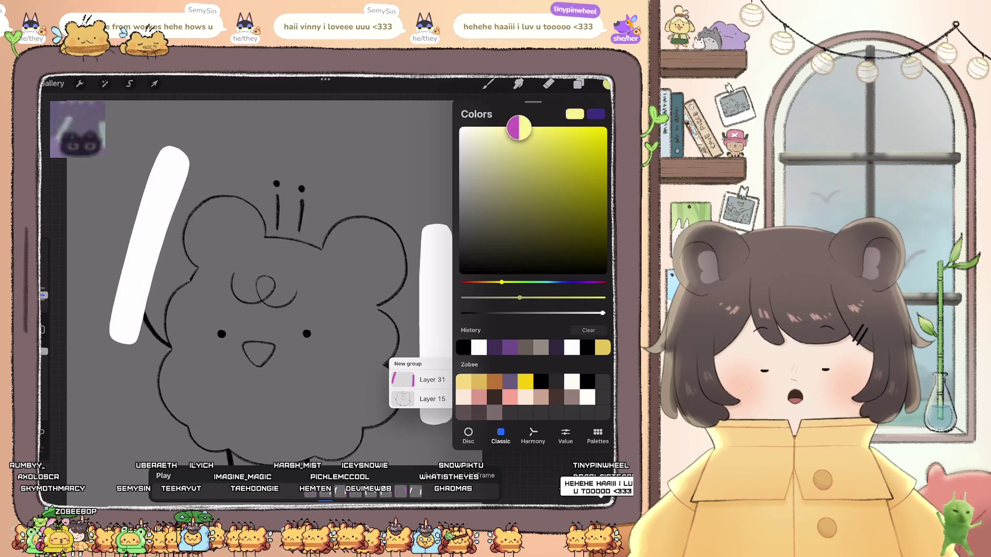
left_click(579, 84)
left_click(523, 338)
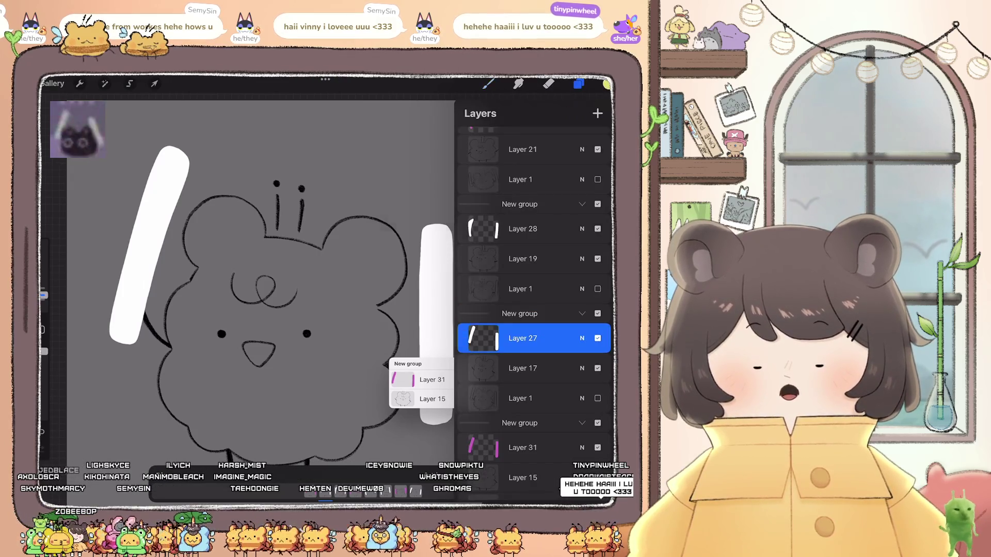
left_click(523, 338)
left_click(421, 298)
left_click(522, 228)
left_click(522, 229)
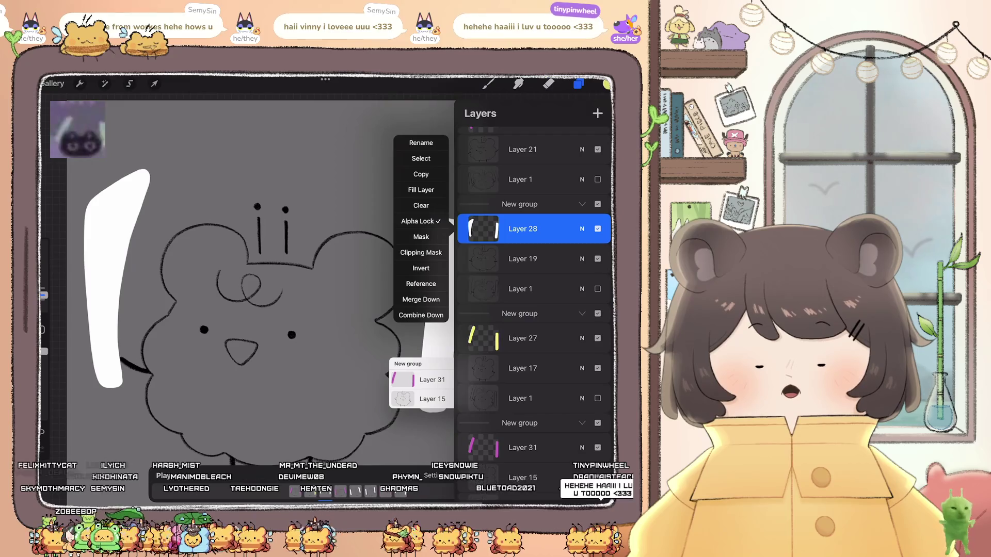
left_click(421, 190)
key("ctrl+z")
scroll(534, 310, "up", 4)
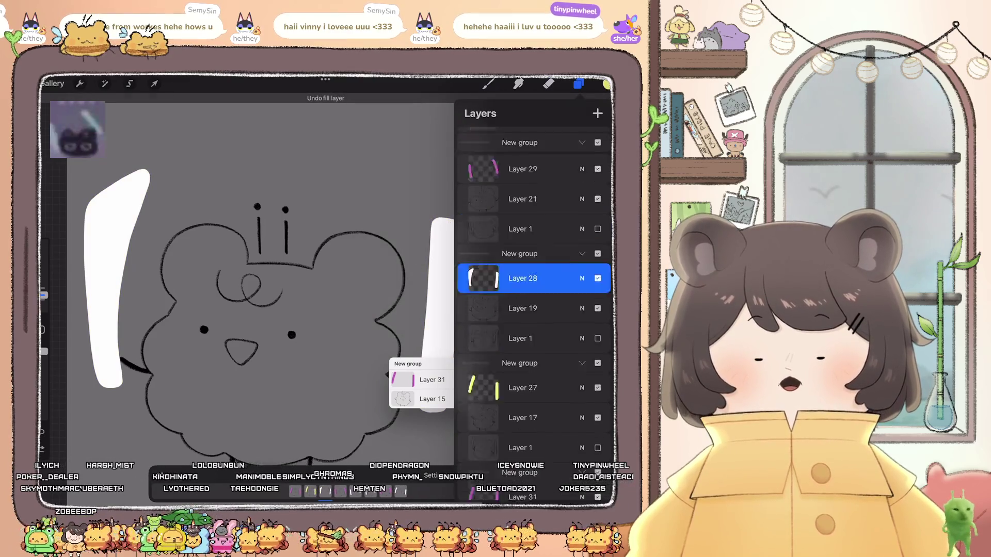
- Fill the bars on Layers 30 and 33 with yellow
left_click(523, 195)
left_click(523, 195)
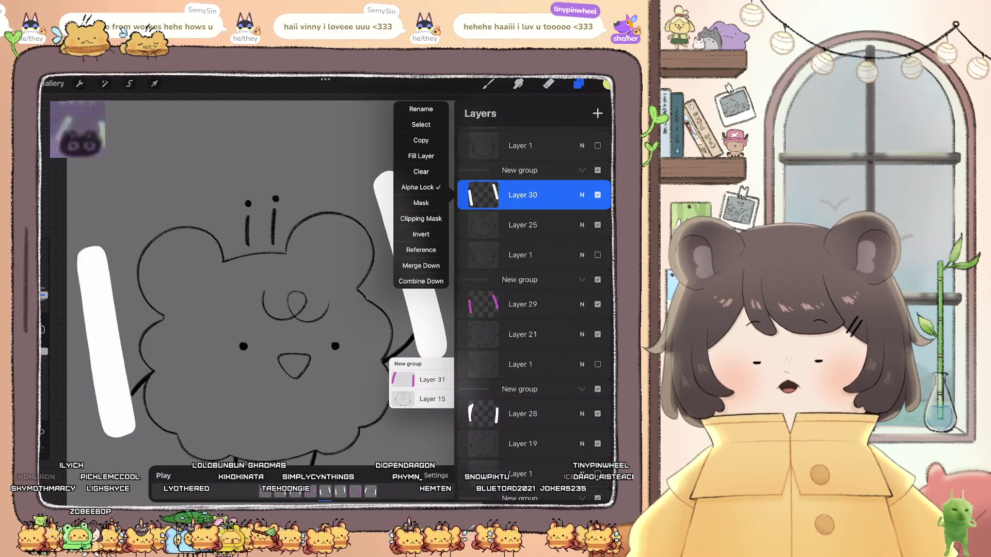
left_click(421, 156)
scroll(534, 310, "up", 4)
left_click(522, 286)
scroll(534, 283, "up", 4)
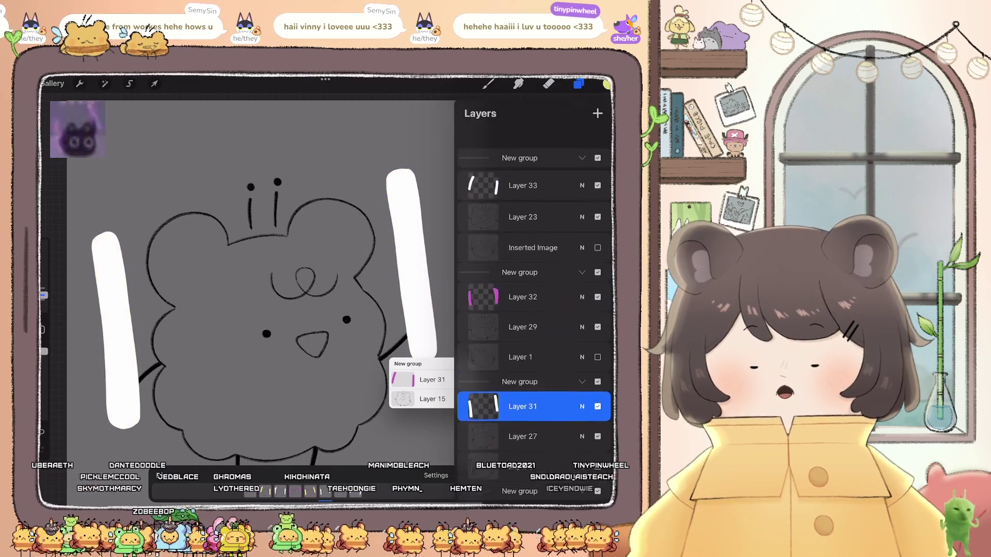
left_click(523, 161)
left_click(523, 161)
left_click(421, 141)
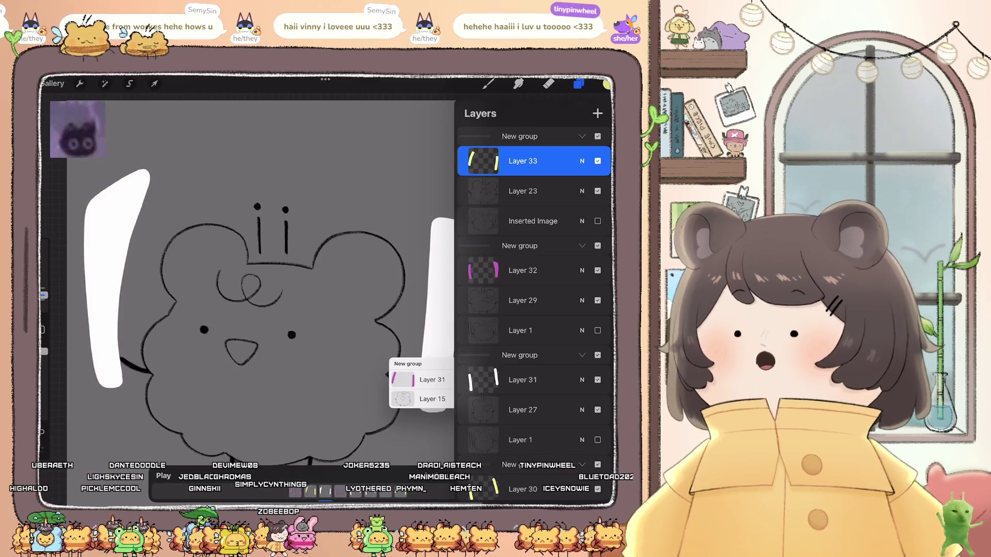
- Pick a light blue and fill Layer 28's white sticks with it
left_click(606, 83)
left_click_drag(486, 282, 552, 282)
left_click(529, 127)
left_click(579, 84)
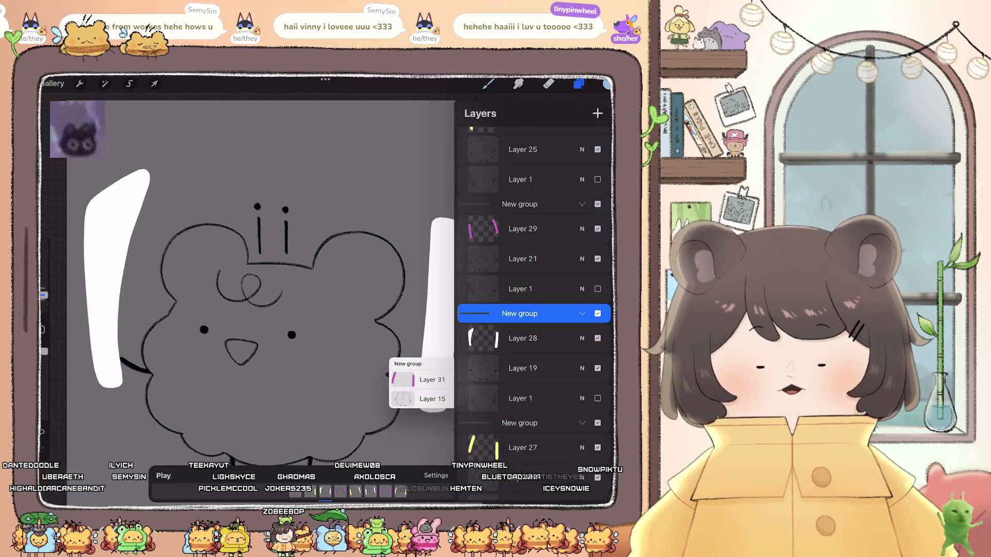
scroll(533, 279, "down", 3)
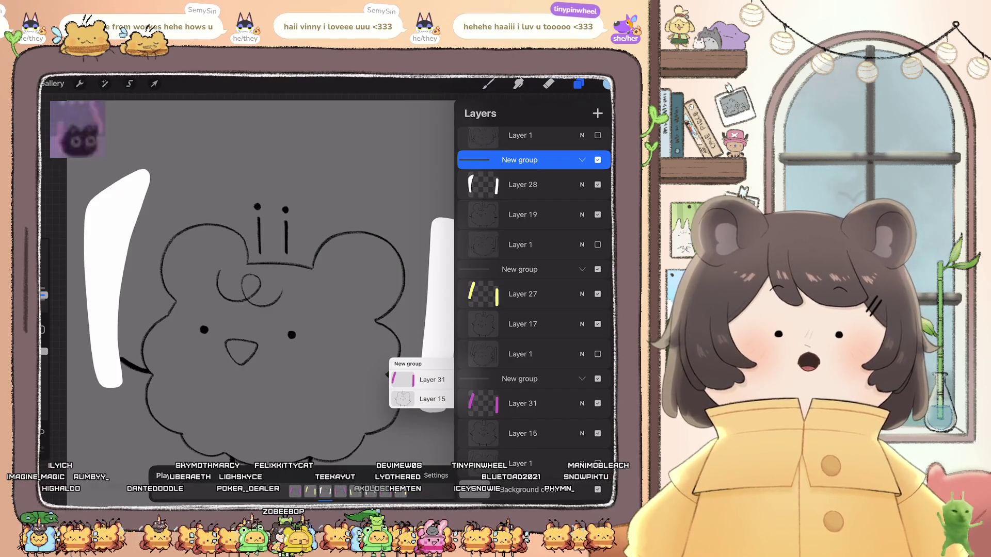
left_click(523, 184)
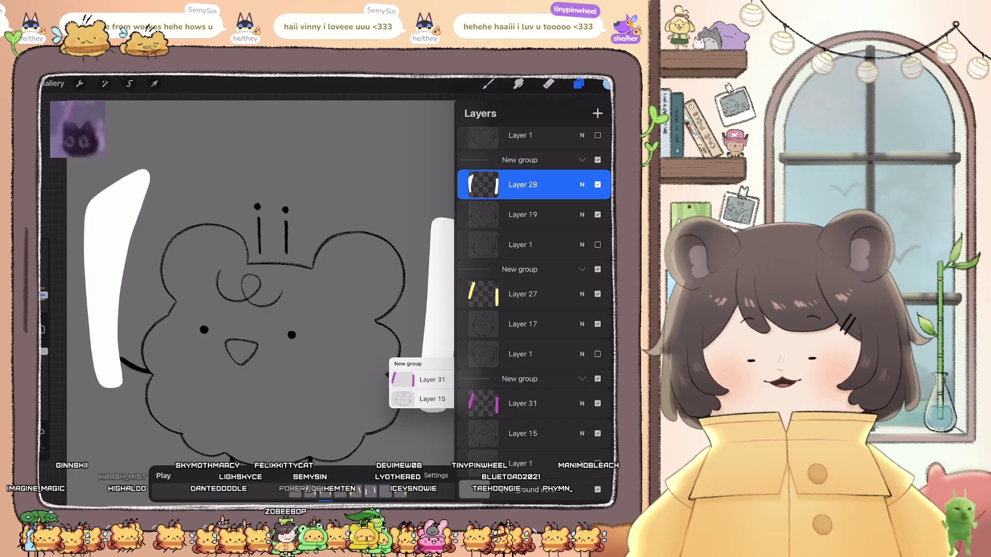
left_click(523, 184)
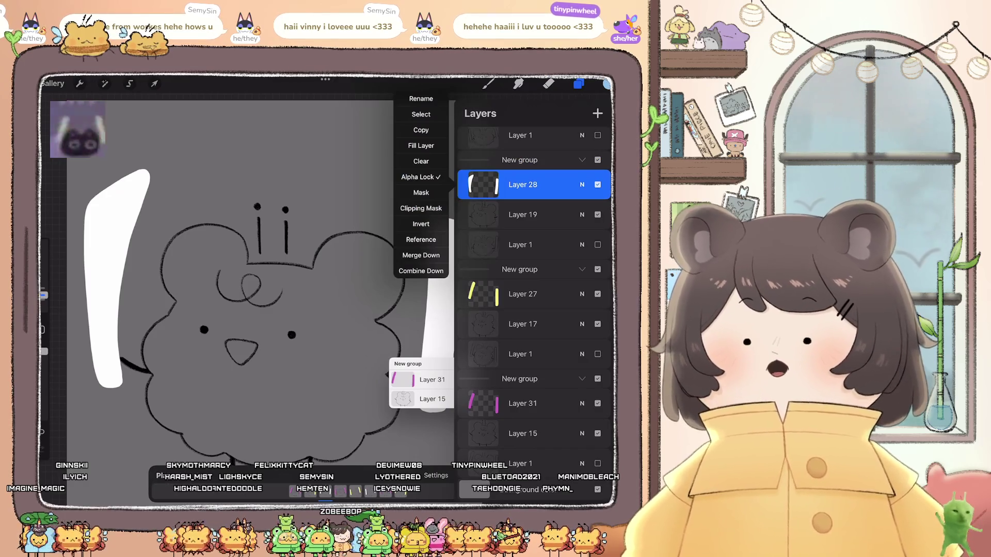
left_click(420, 146)
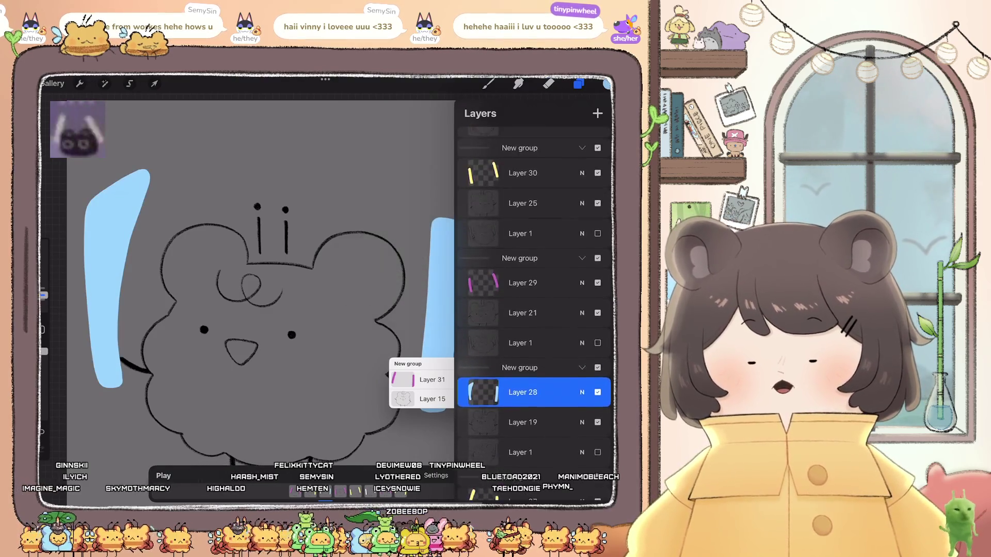
- Use Fill Layer to turn Layer 31's alpha-locked white sticks light blue
left_click(523, 214)
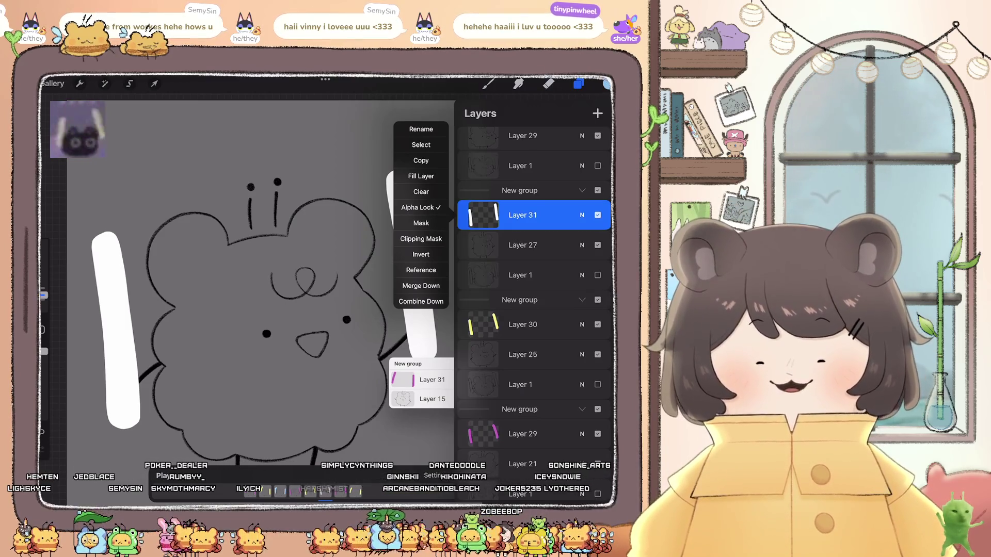
left_click(420, 176)
scroll(534, 289, "up", 5)
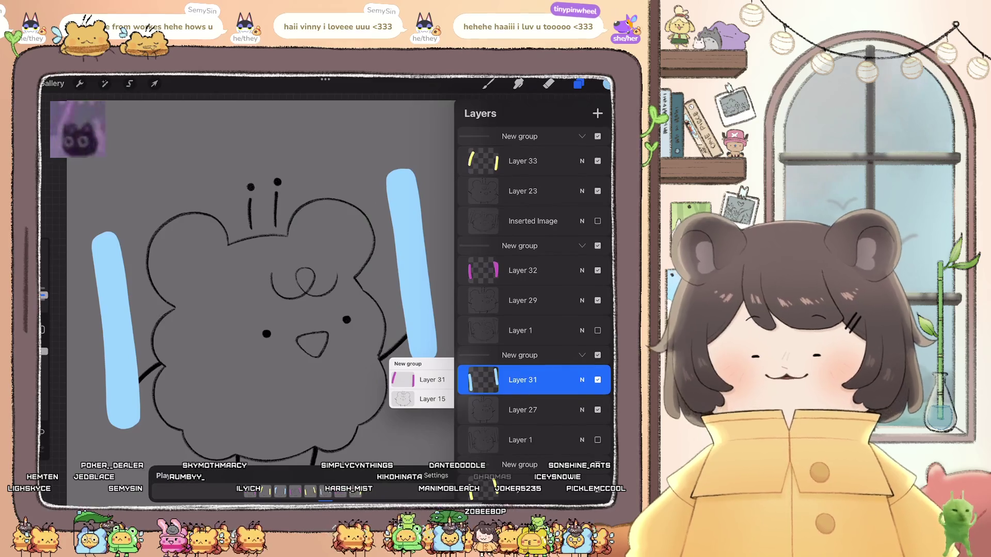
scroll(284, 310, "down", 3)
- Preview the colour-cycling animation on the canvas, then select the Eraser tool
left_click(578, 84)
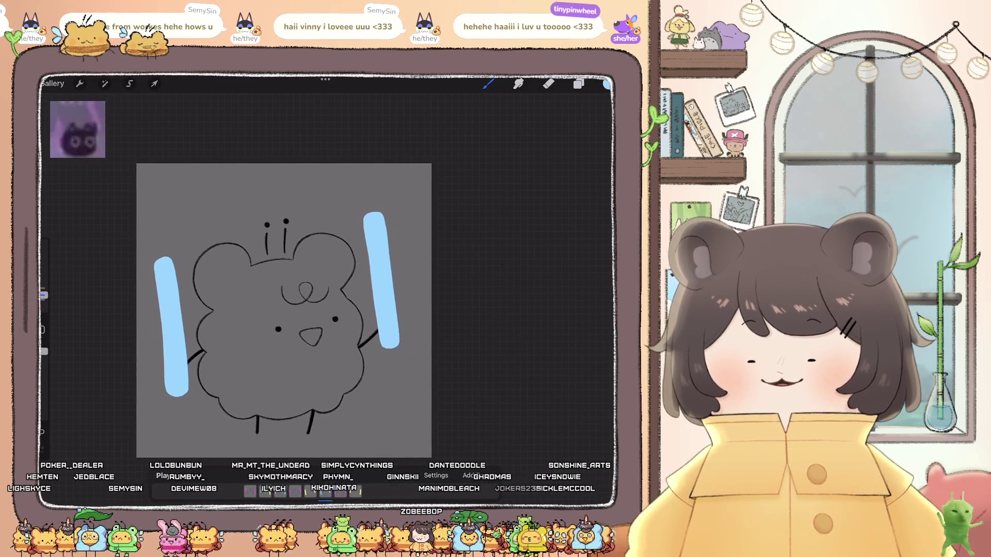
scroll(284, 309, "up", 3)
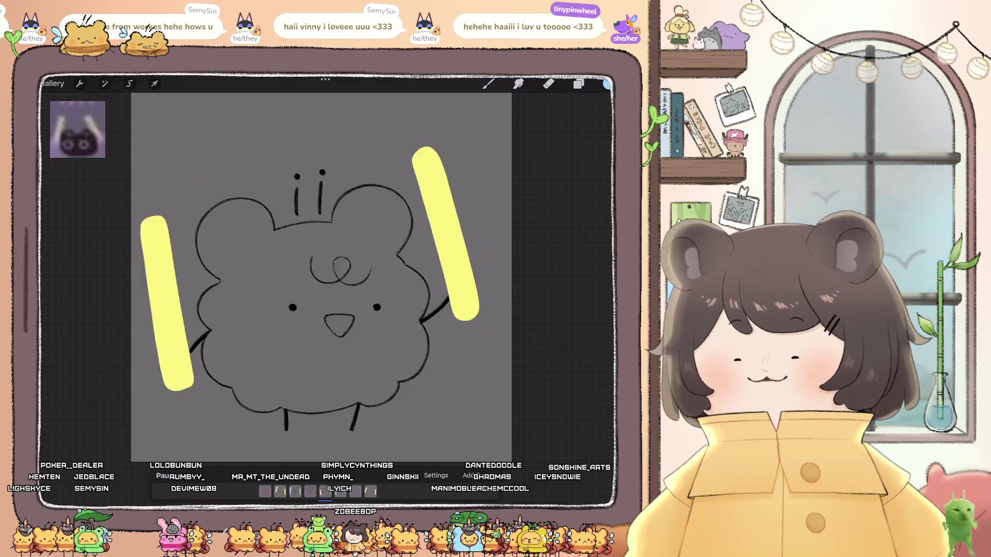
scroll(356, 304, "down", 3)
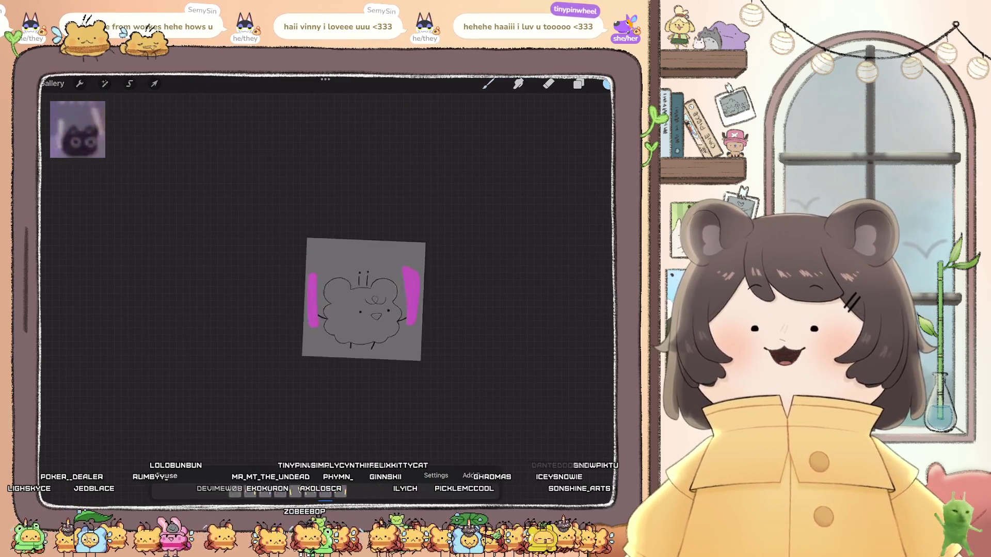
scroll(356, 305, "down", 3)
scroll(356, 304, "up", 4)
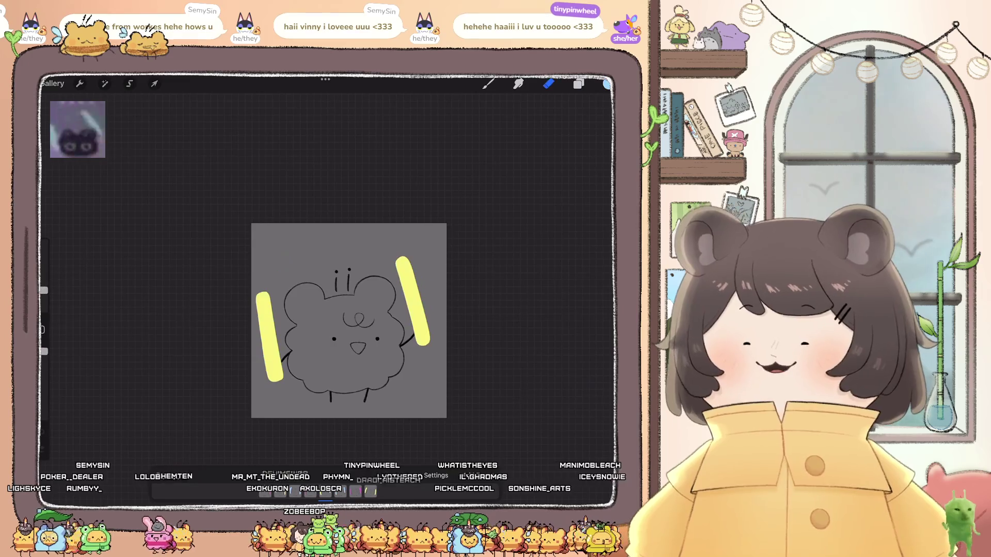
left_click(548, 83)
scroll(349, 320, "up", 4)
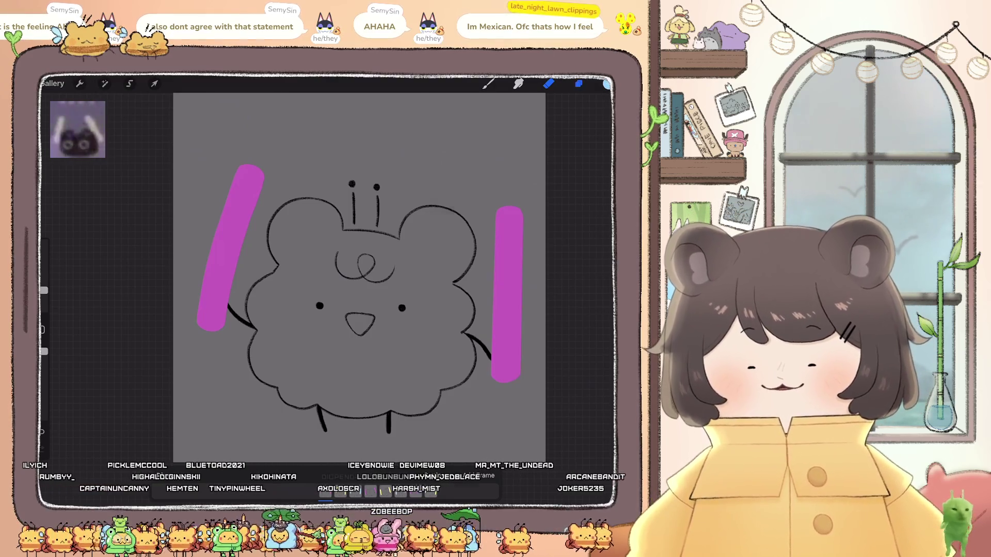
- Fill Layer 27's yellow glow sticks with light blue
left_click(579, 84)
left_click(522, 294)
left_click(482, 294)
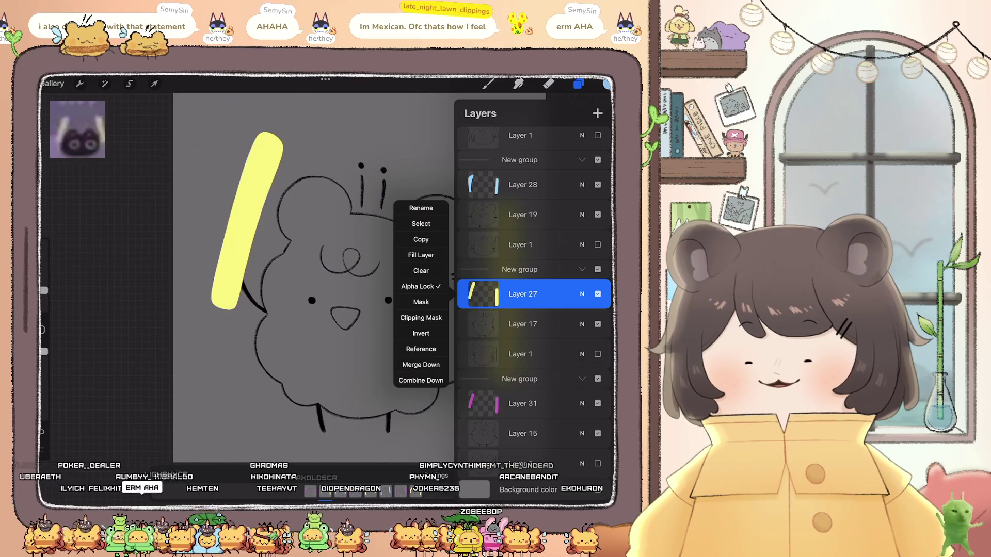
left_click(421, 255)
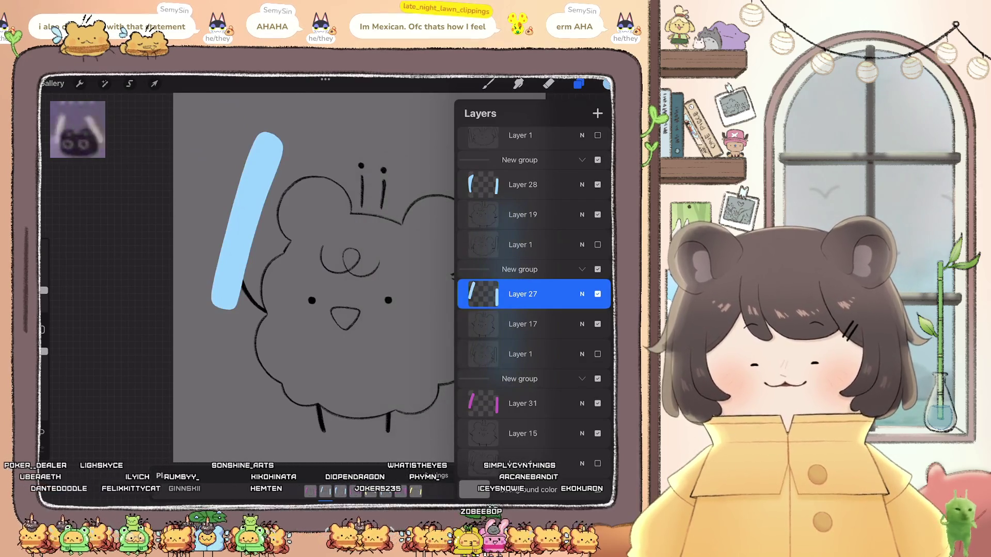
left_click(523, 184)
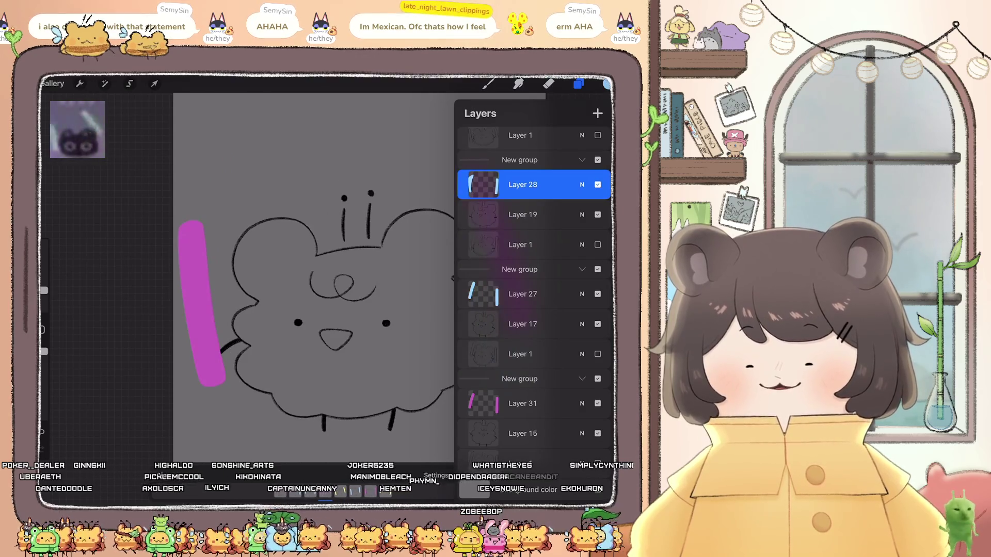
left_click(578, 84)
- Refill the sticks on Layers 30 and 33 with magenta
left_click(578, 83)
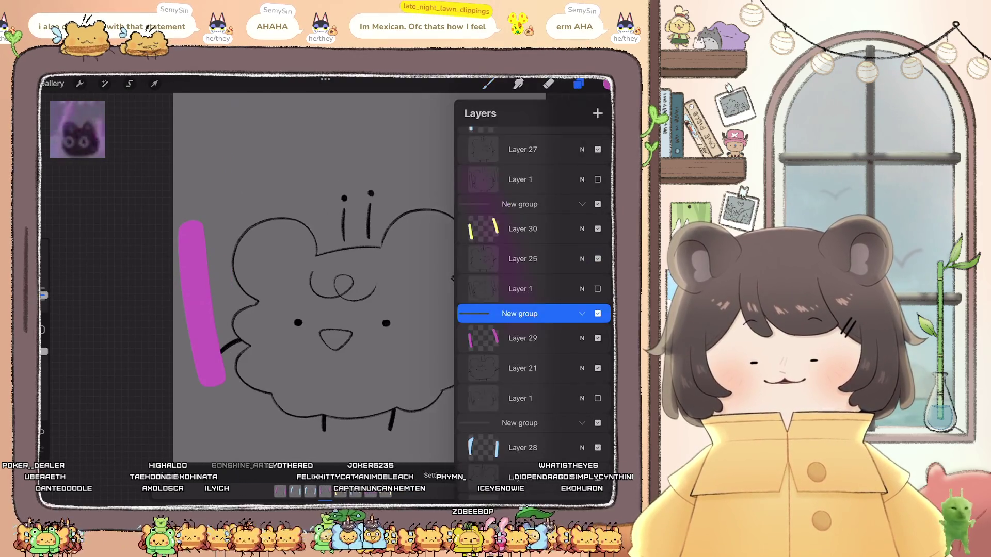
left_click(523, 229)
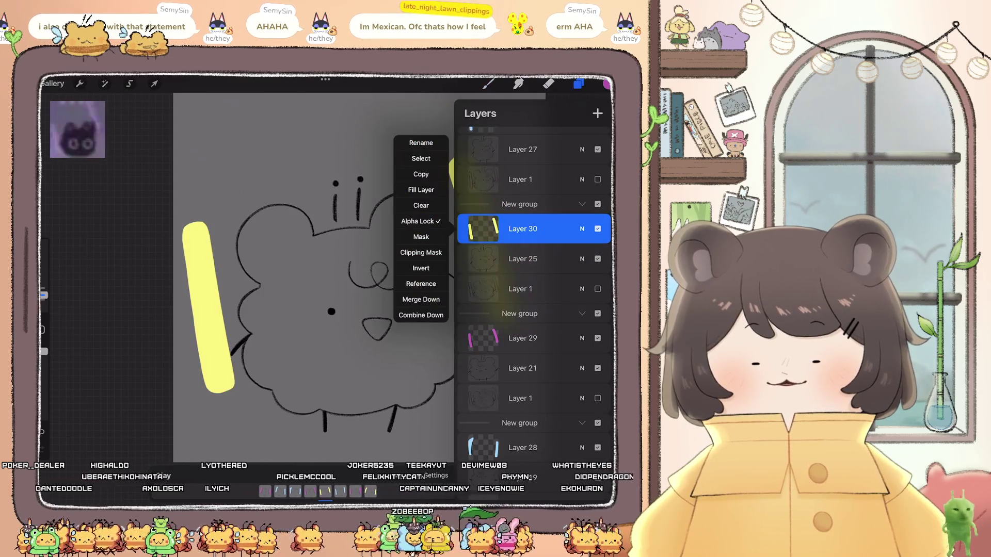
left_click(420, 190)
scroll(534, 283, "up", 3)
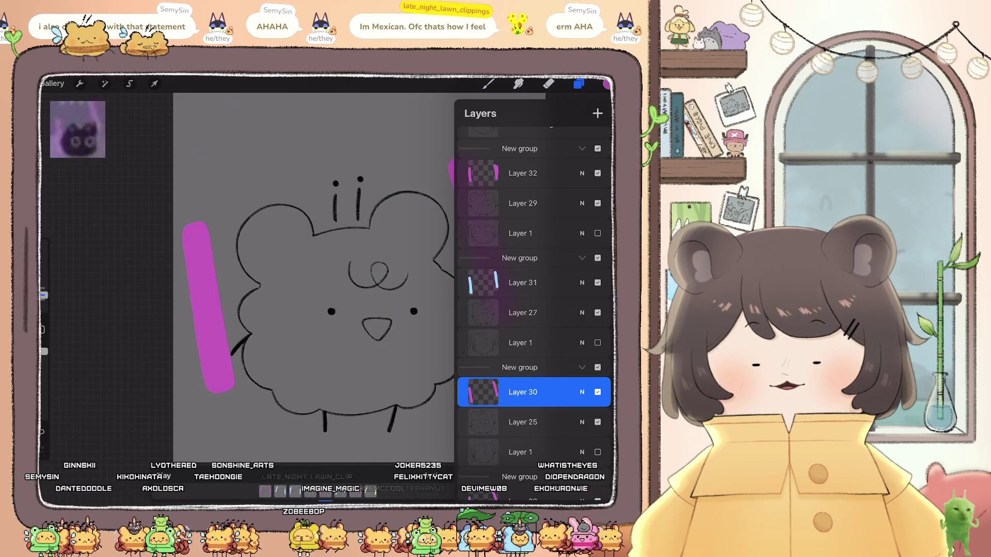
scroll(534, 274, "up", 3)
left_click(523, 161)
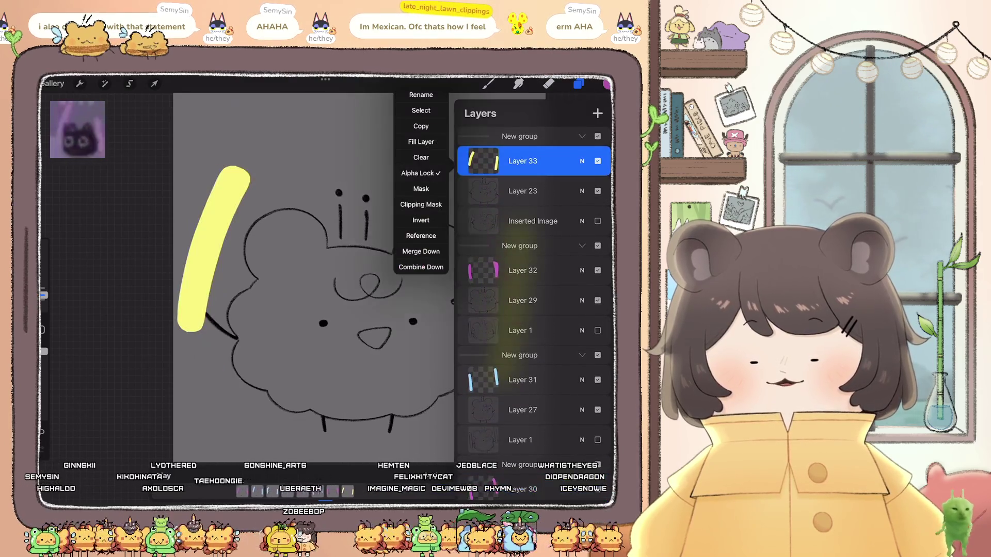
left_click(421, 142)
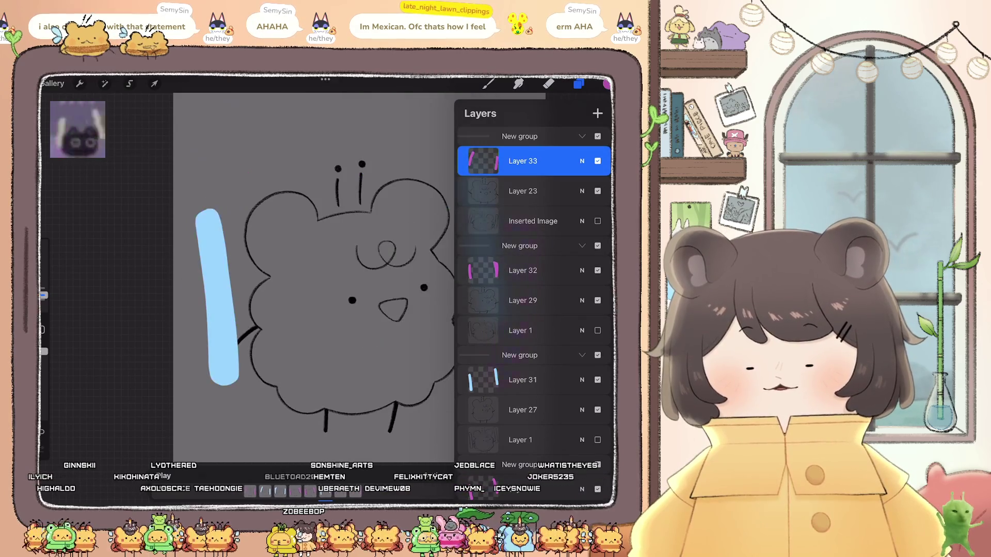
left_click(483, 270)
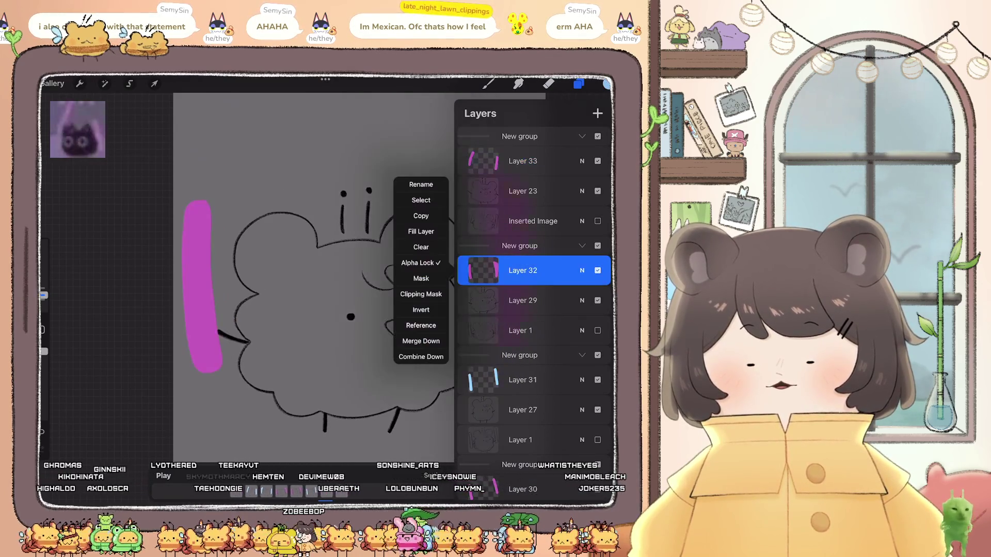
key("Escape")
key("Escape")
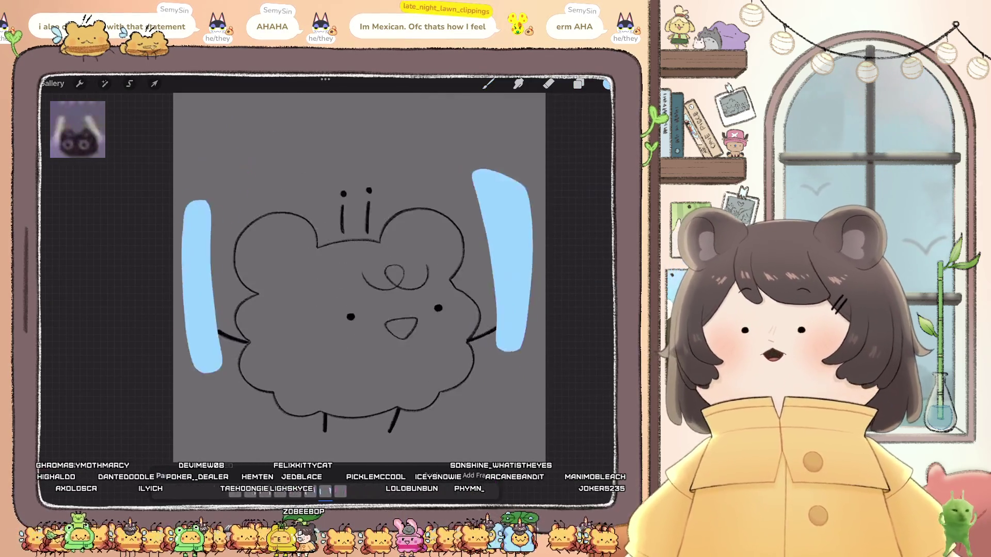
scroll(359, 277, "down", 10)
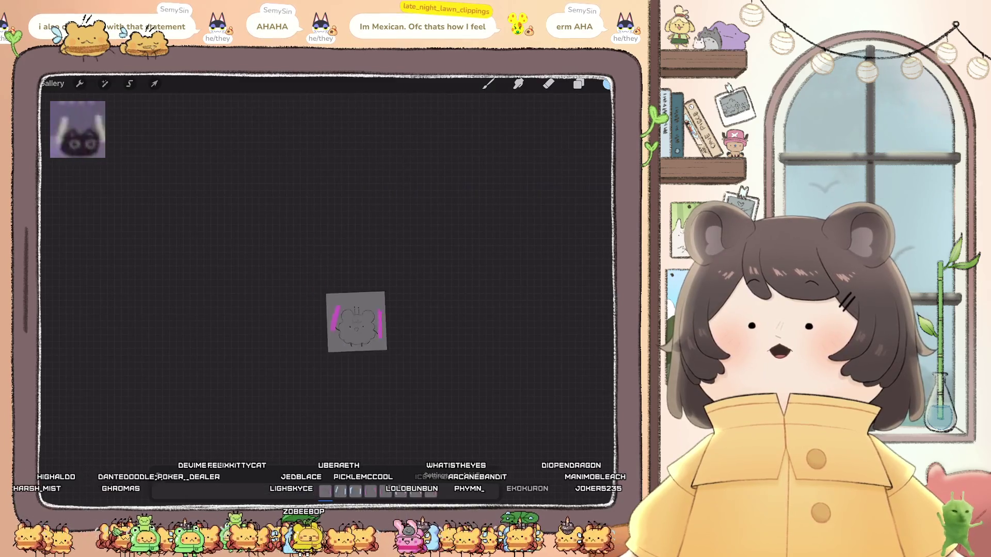
scroll(341, 310, "down", 3)
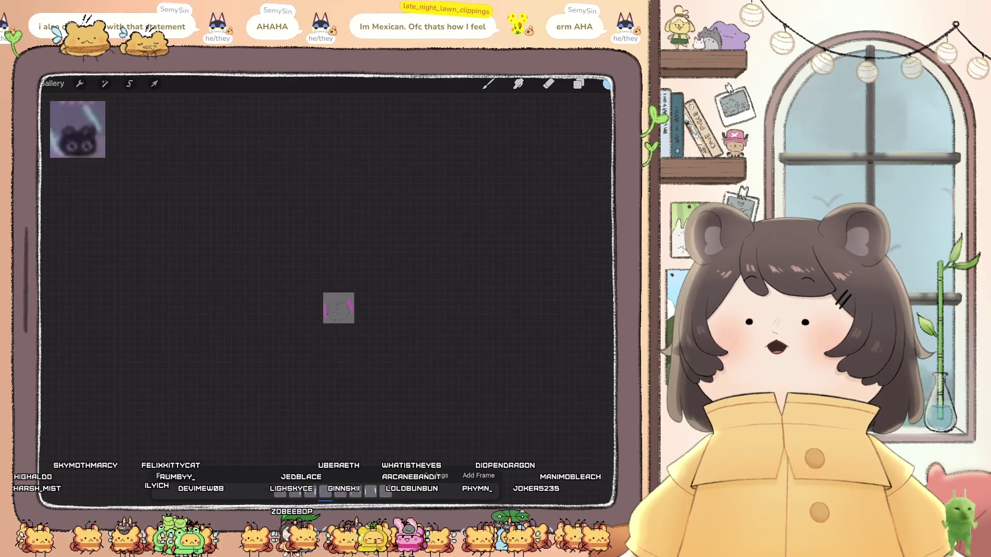
scroll(339, 308, "up", 10)
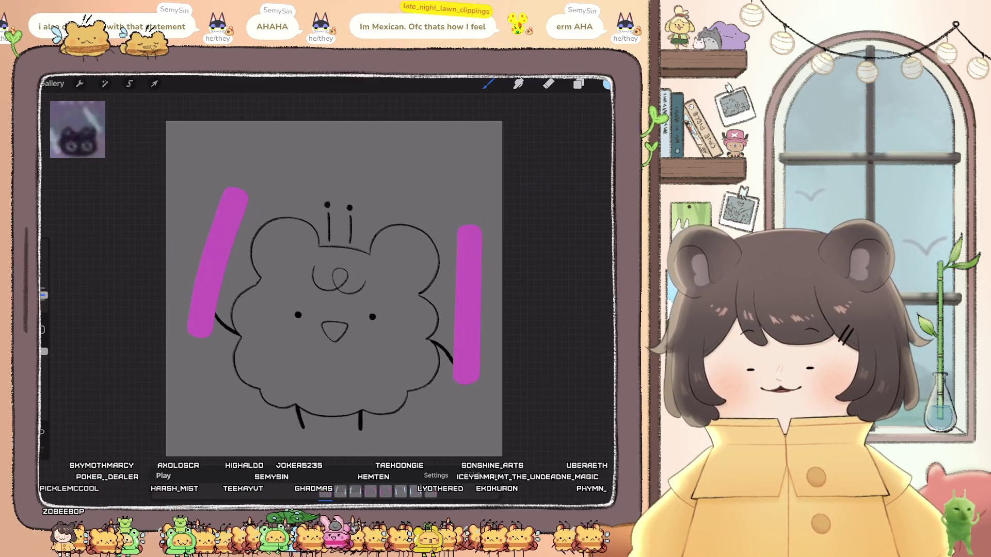
left_click(464, 295)
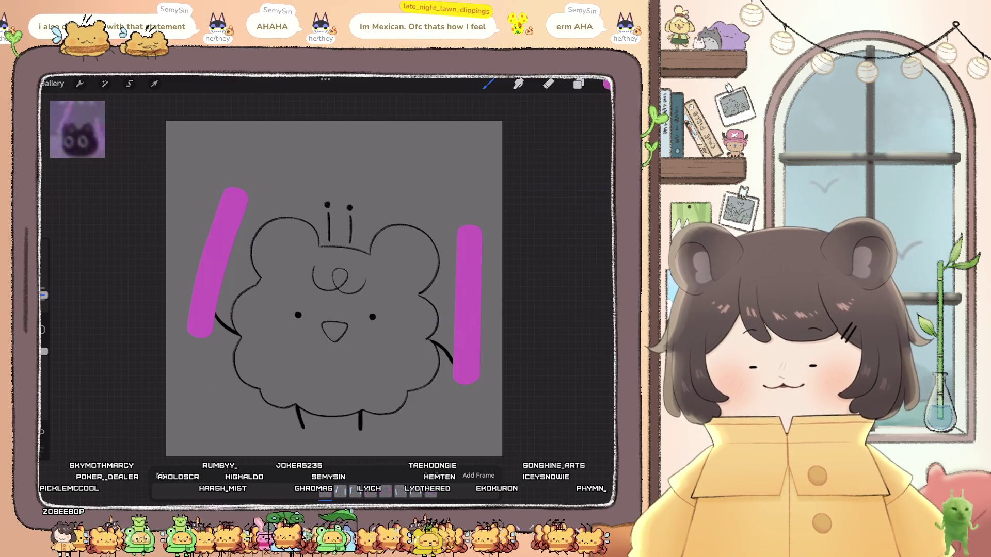
- Play the animation and sample the magenta of the right-hand stick
left_click(607, 84)
left_click(578, 84)
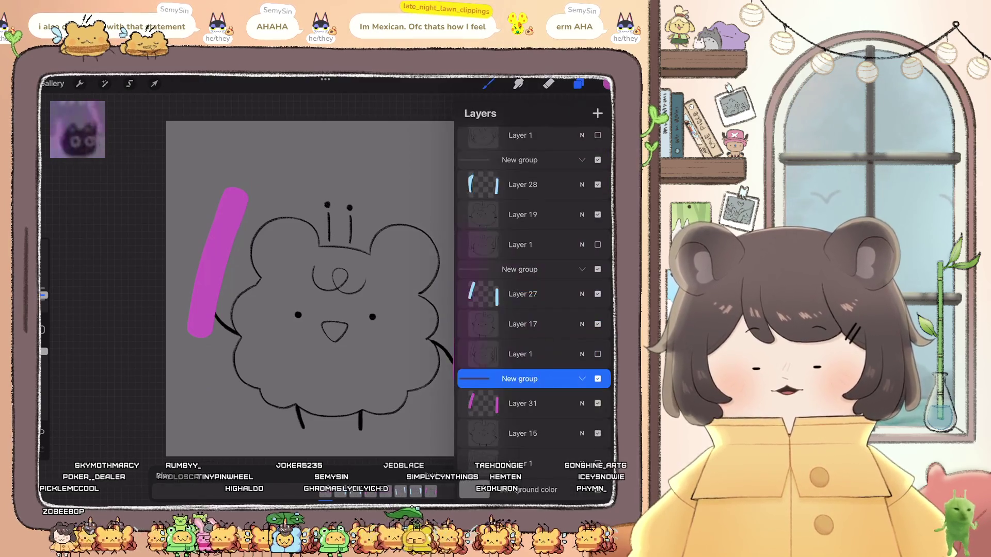
left_click(523, 294)
left_click(164, 476)
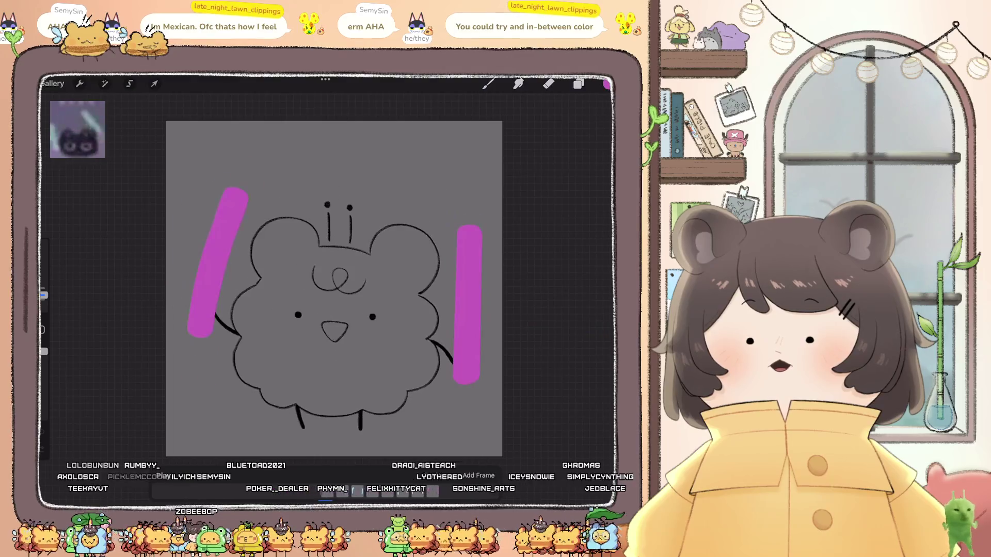
left_click(488, 84)
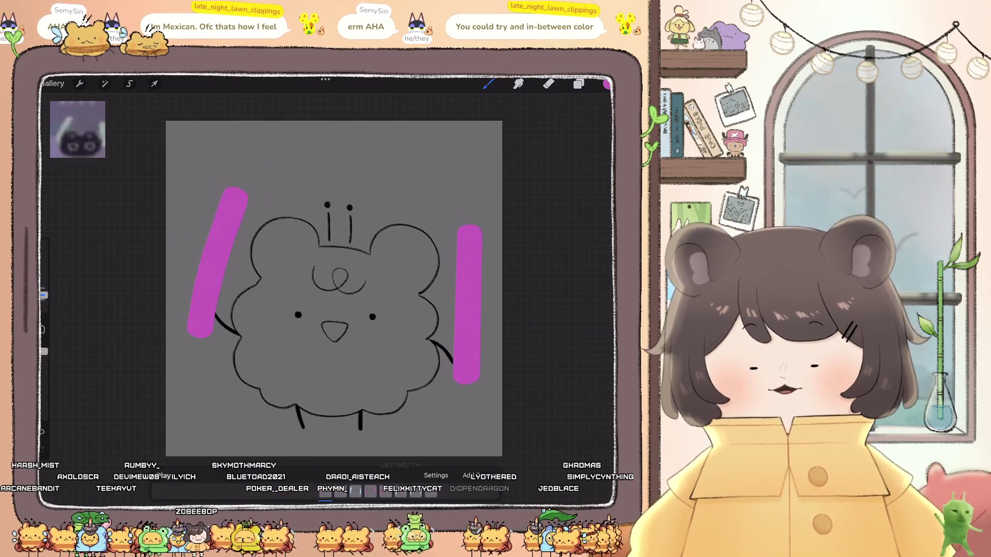
left_click(455, 276)
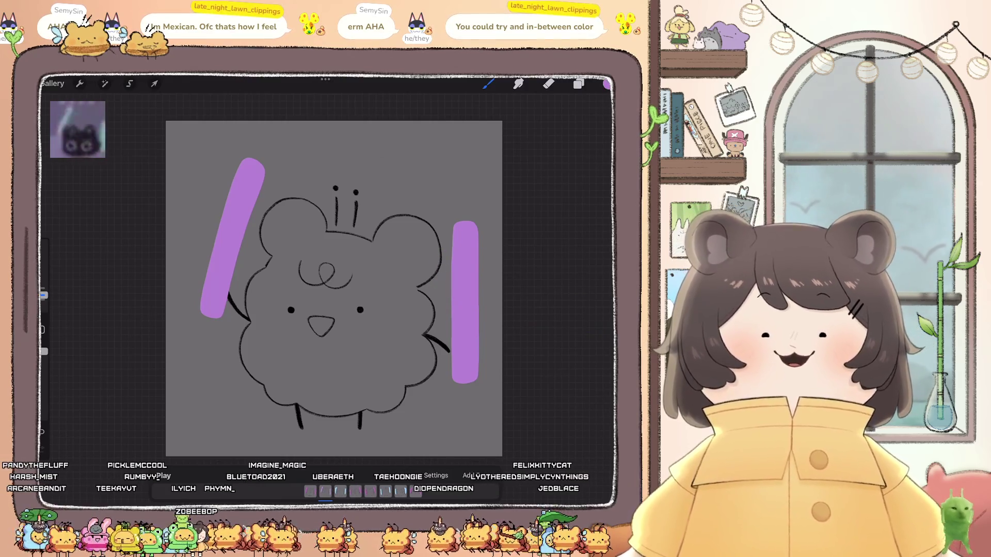
- Step through Layers 28–30 and fill Layer 31's bars with purple
left_click(579, 83)
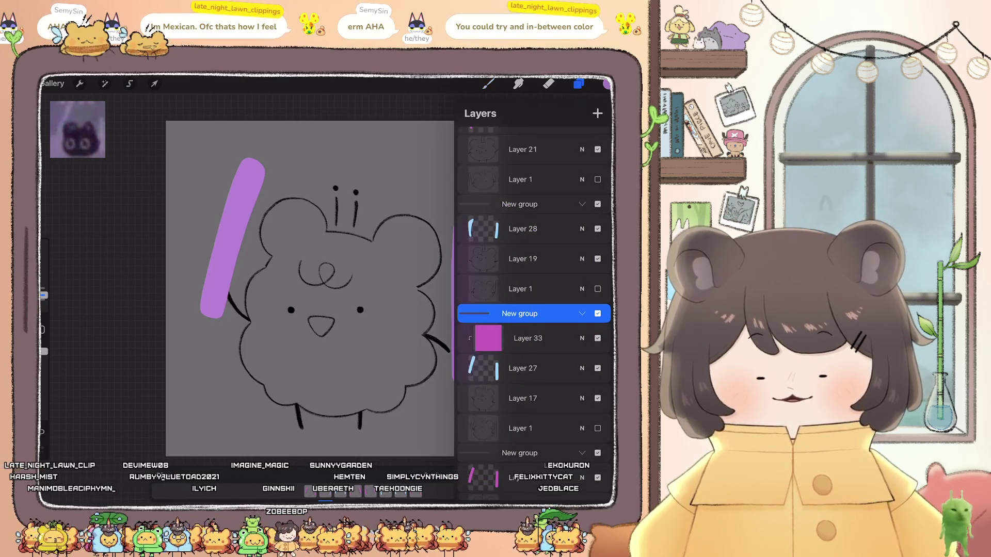
scroll(534, 310, "up", 3)
left_click(523, 345)
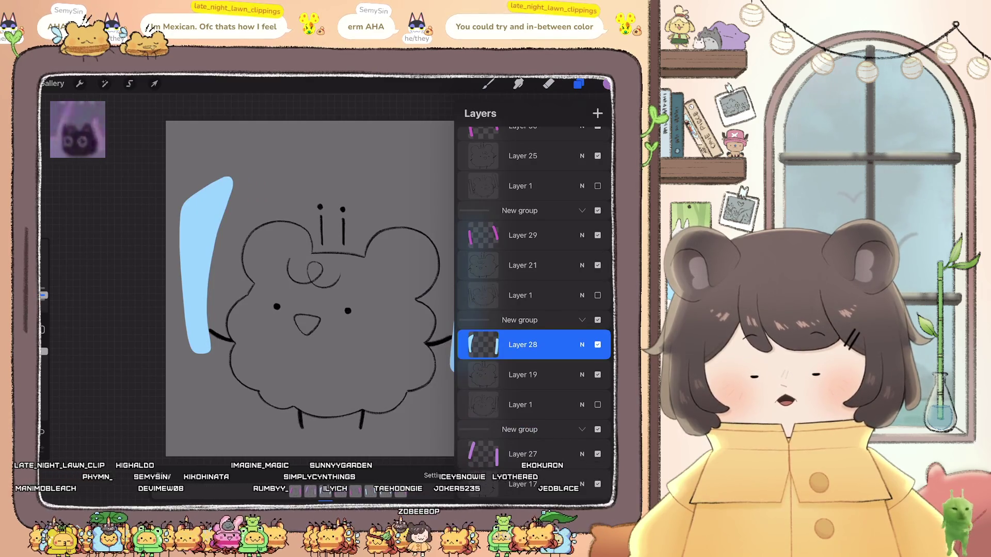
left_click(523, 235)
left_click(523, 235)
scroll(534, 310, "up", 3)
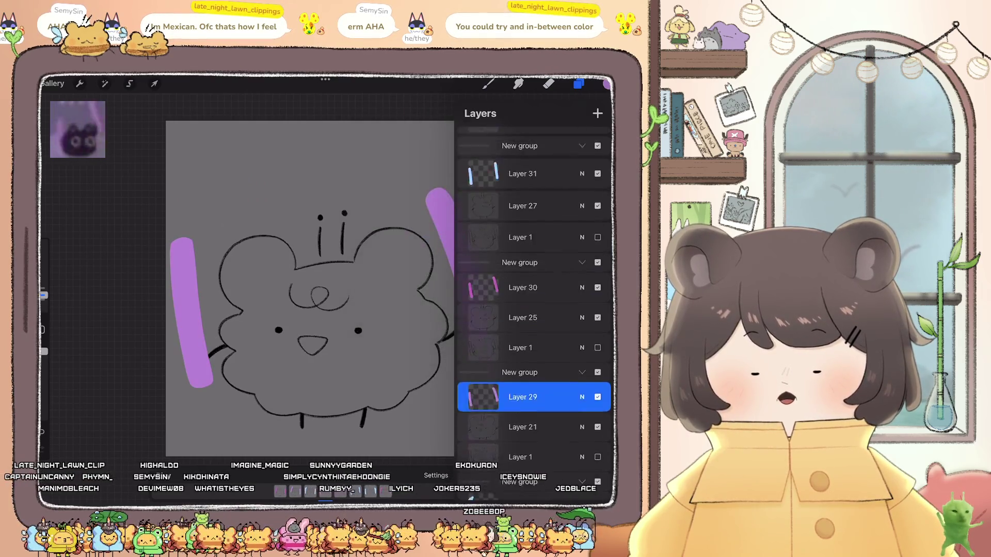
left_click(523, 312)
scroll(534, 310, "up", 2)
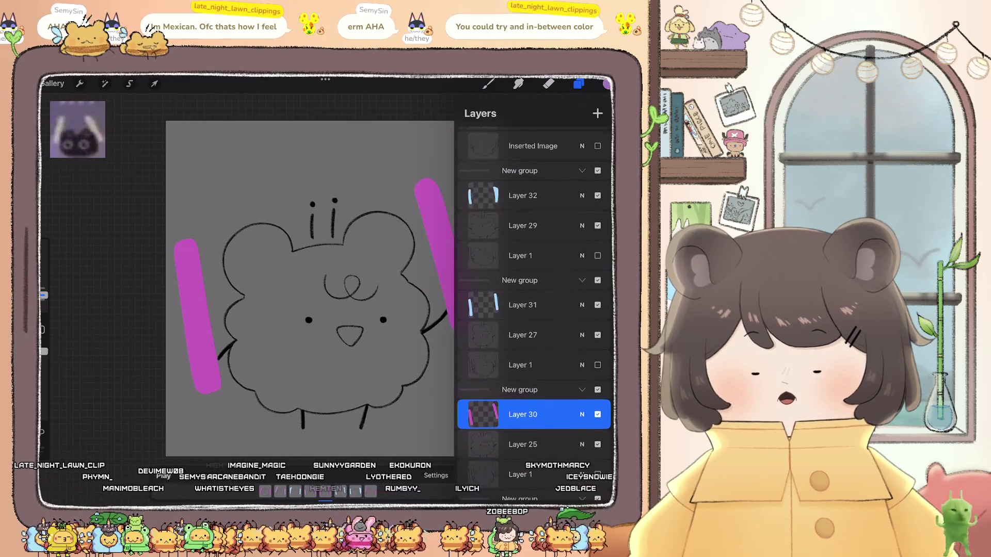
left_click(523, 303)
left_click(522, 304)
left_click(421, 265)
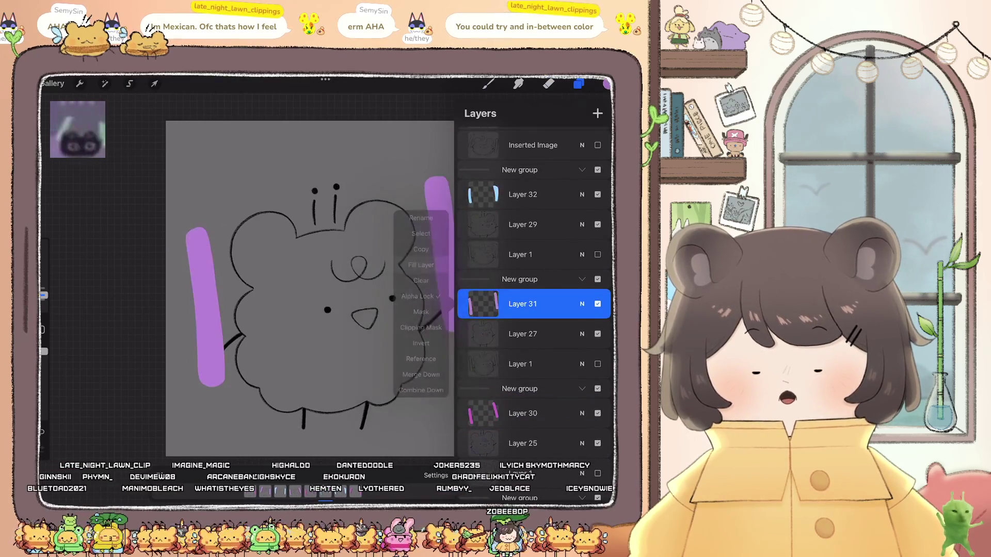
- Fill Layer 33's bars with purple and play the animation to check the frames
scroll(535, 310, "up", 3)
left_click(523, 270)
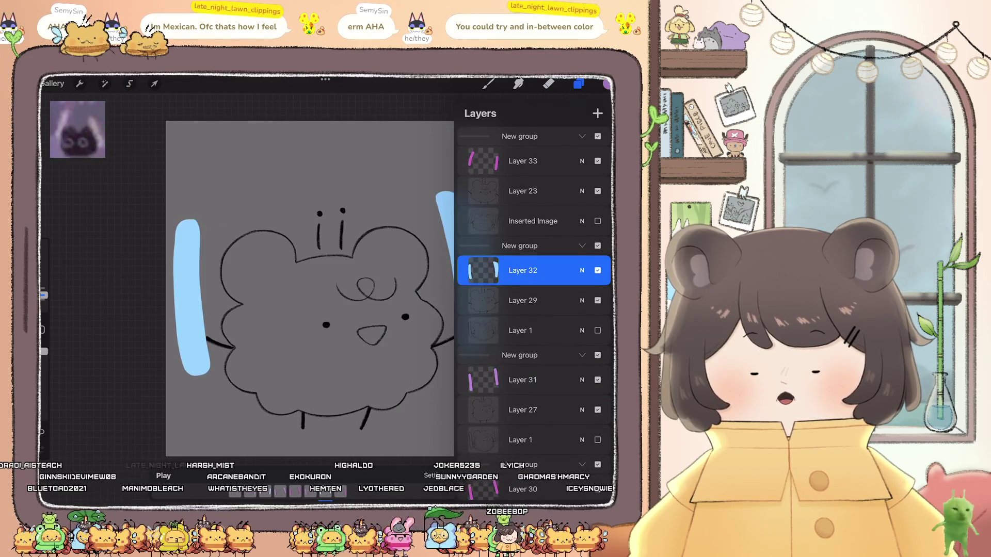
left_click(522, 161)
left_click(523, 161)
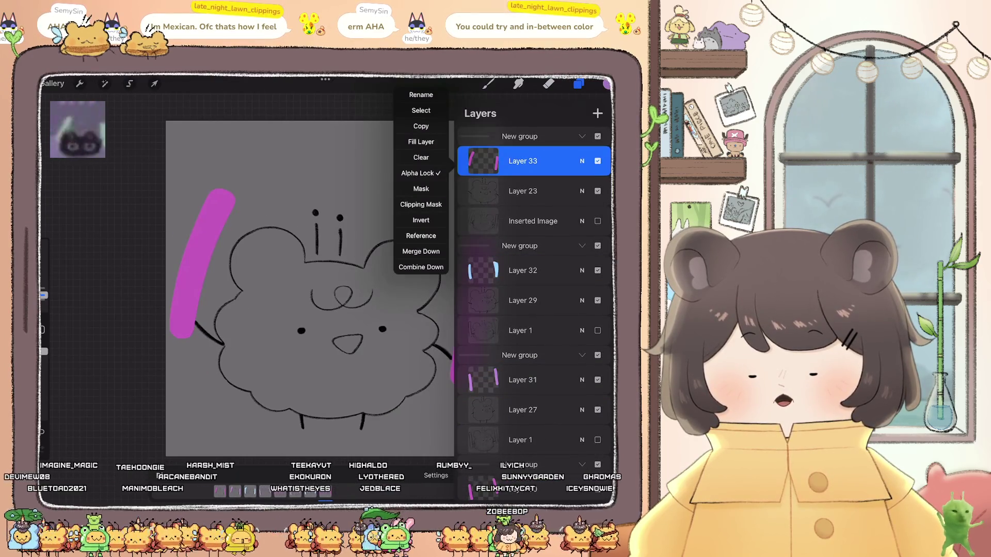
left_click(421, 141)
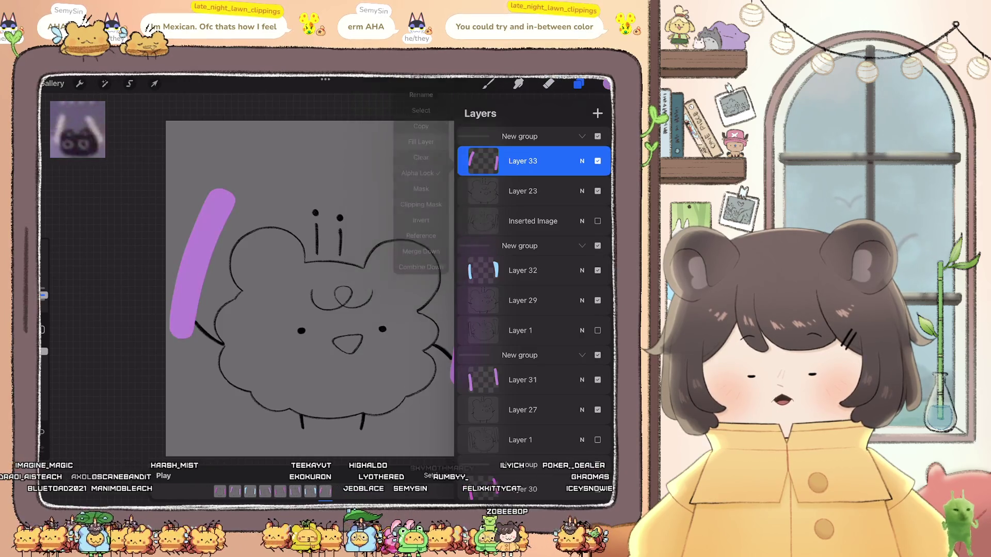
left_click(167, 475)
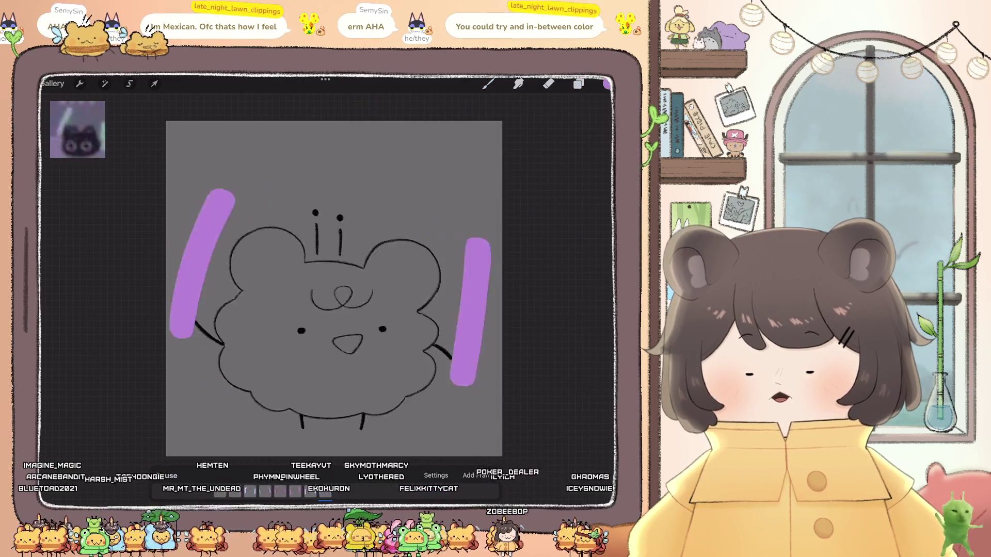
- Undo the layer selection, purple fill, opacity change and clipping
scroll(334, 288, "down", 5)
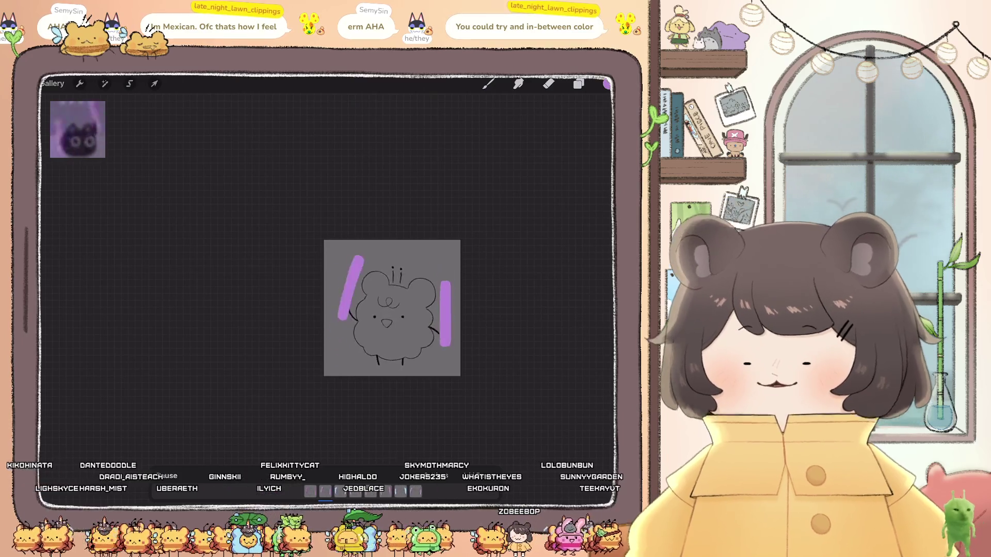
key("ctrl+z")
key("ctrl+z")
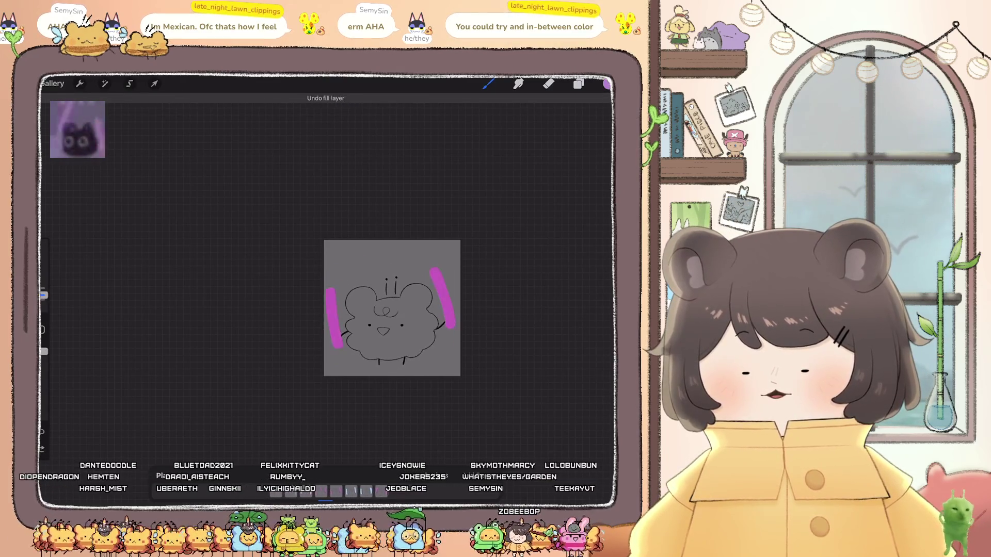
key("ctrl+z")
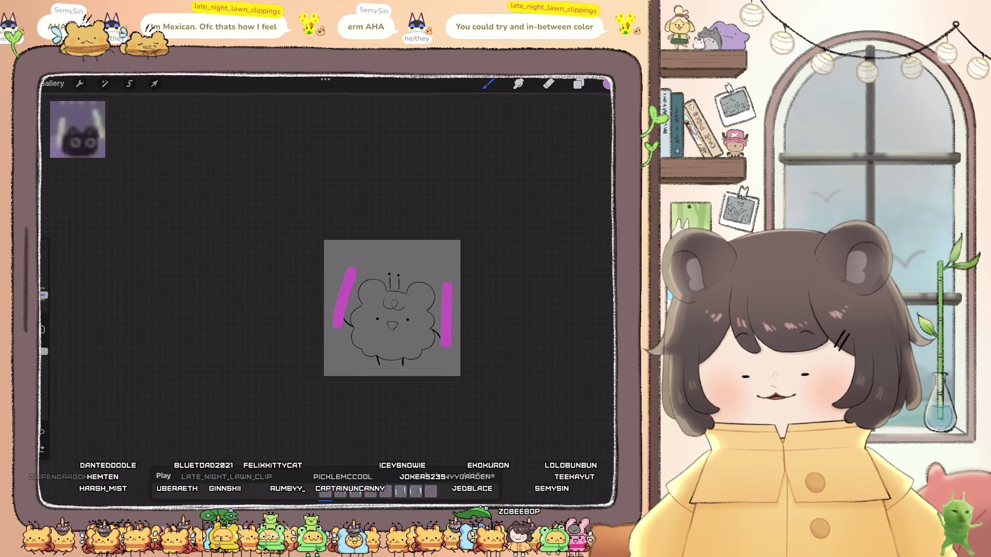
key("ctrl+z")
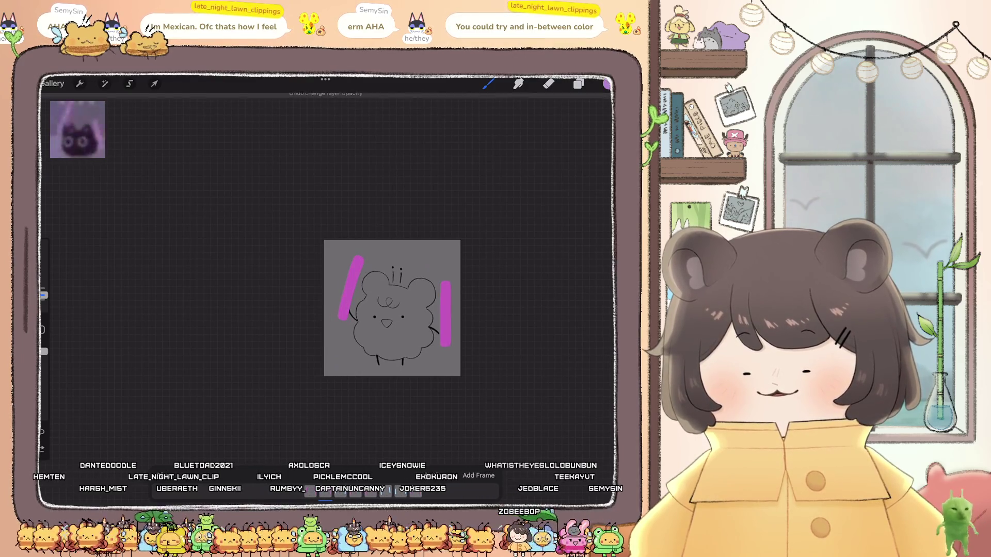
key("ctrl+z")
scroll(389, 307, "up", 3)
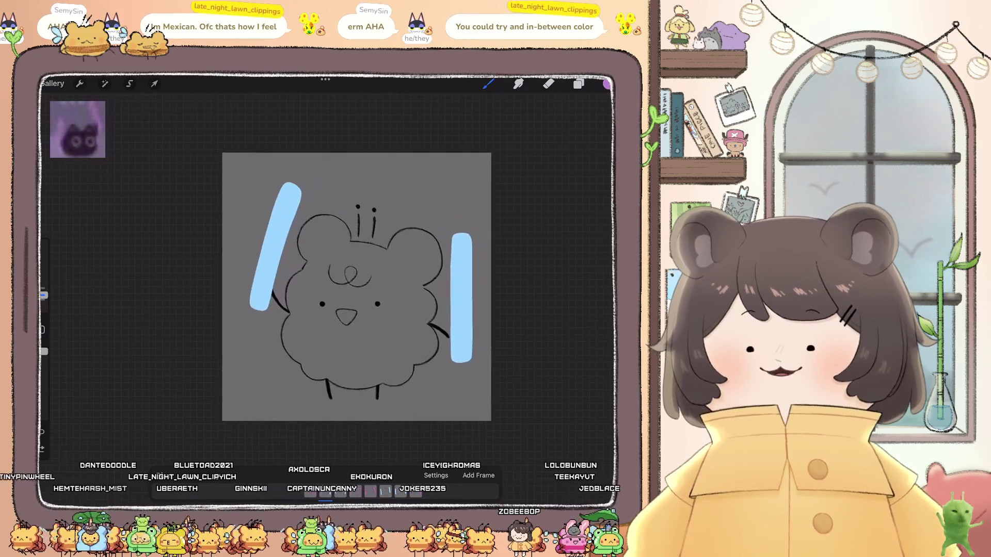
scroll(368, 332, "down", 5)
scroll(362, 325, "down", 3)
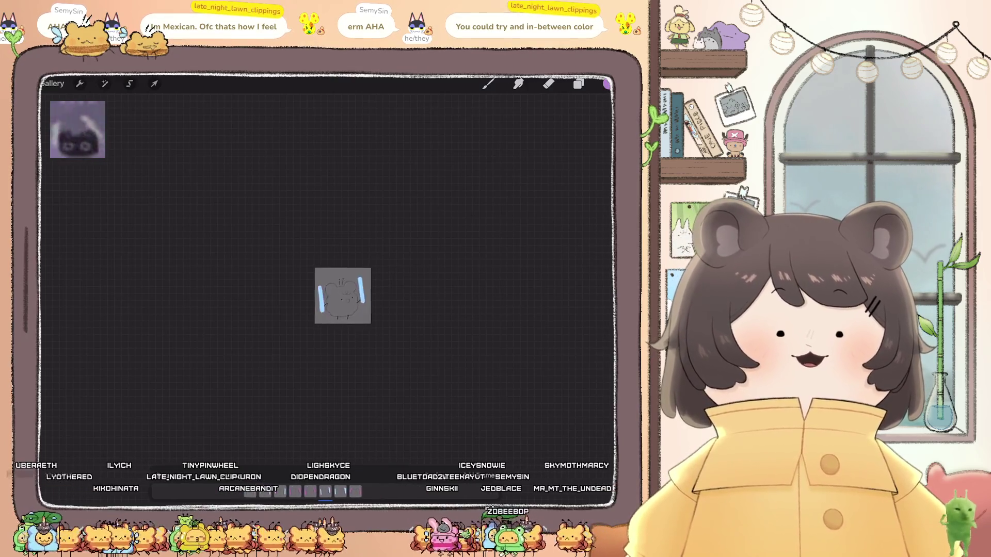
scroll(341, 289, "up", 2)
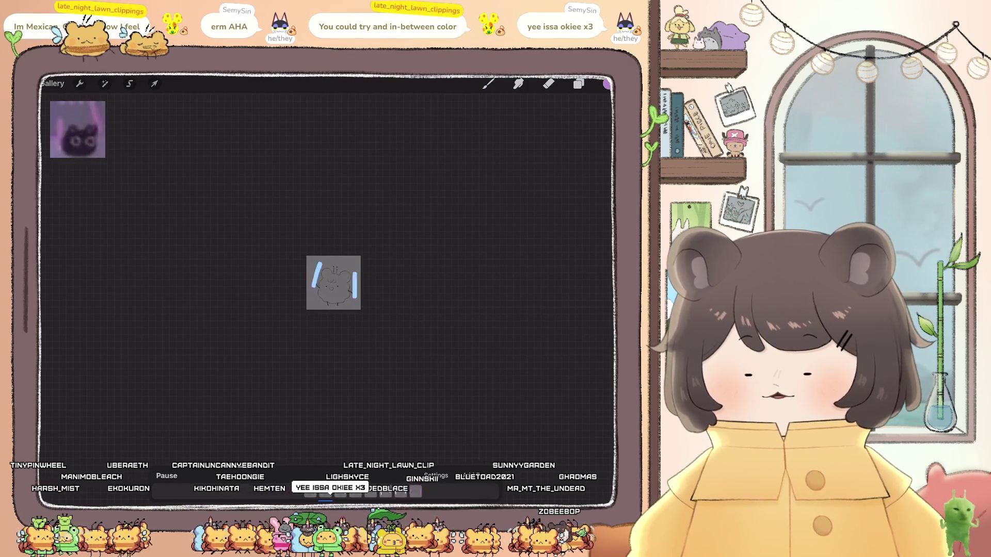
scroll(315, 298, "up", 5)
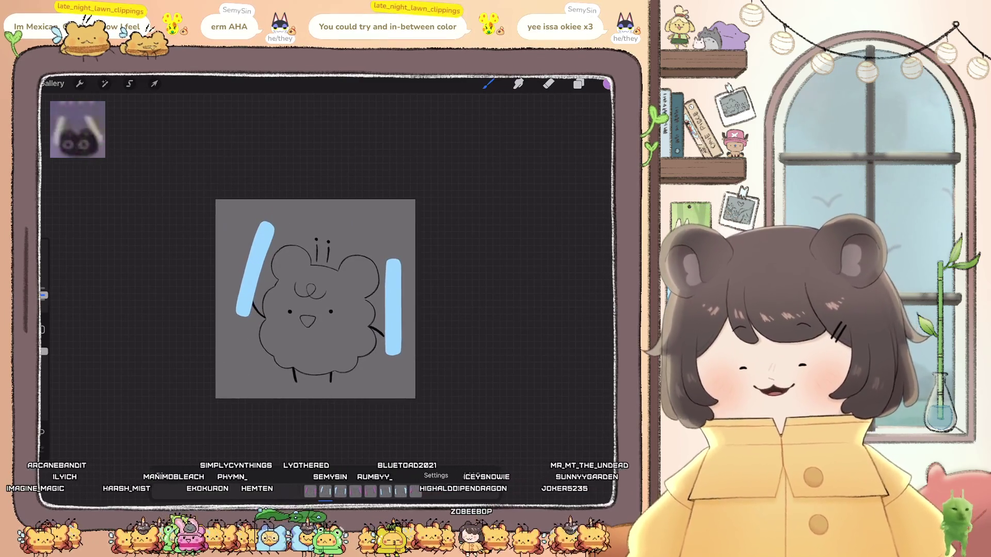
- Sample the right-hand bar's colour and bring up Layer 27's options
left_click(389, 287)
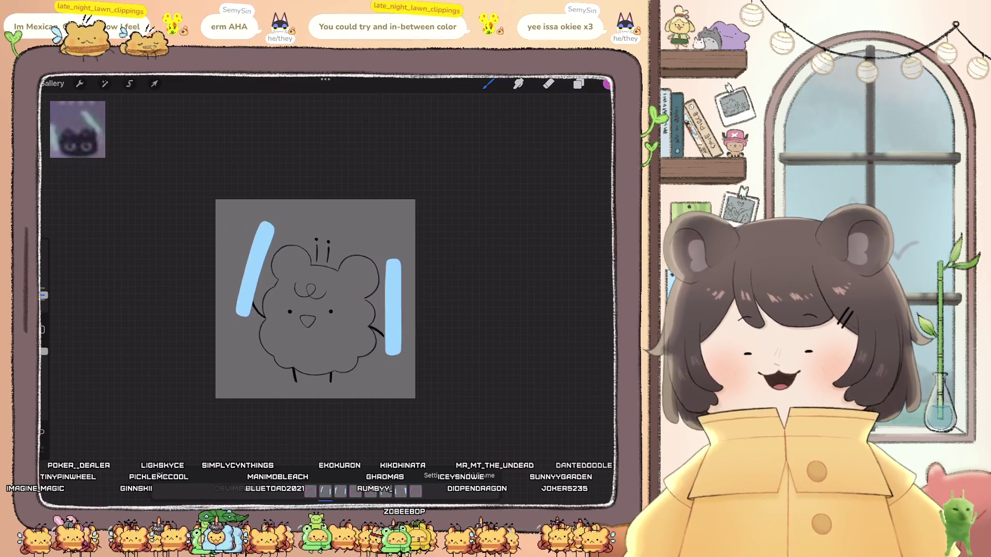
left_click(579, 83)
left_click(483, 368)
left_click(483, 368)
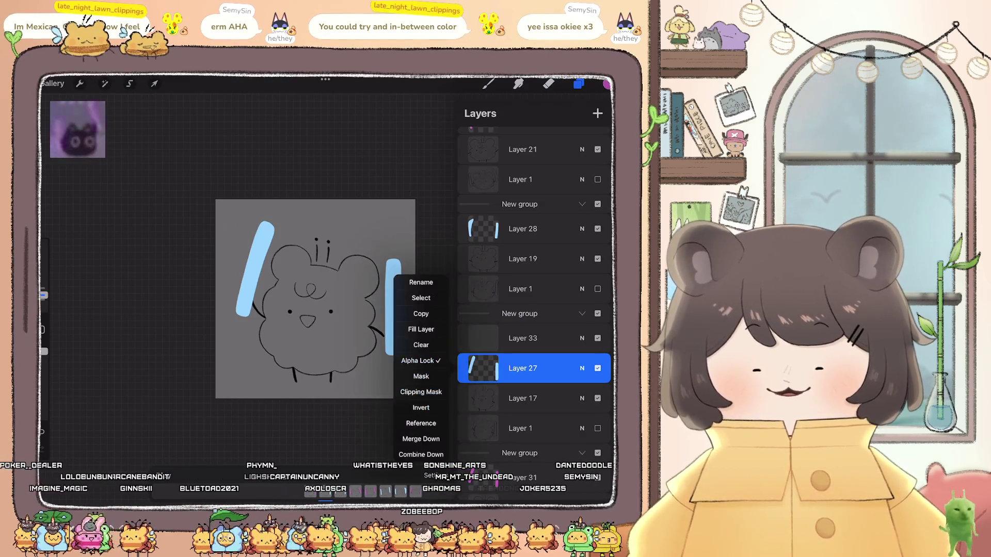
- Fill the bars on Layers 27 and 28 with purple
left_click(420, 330)
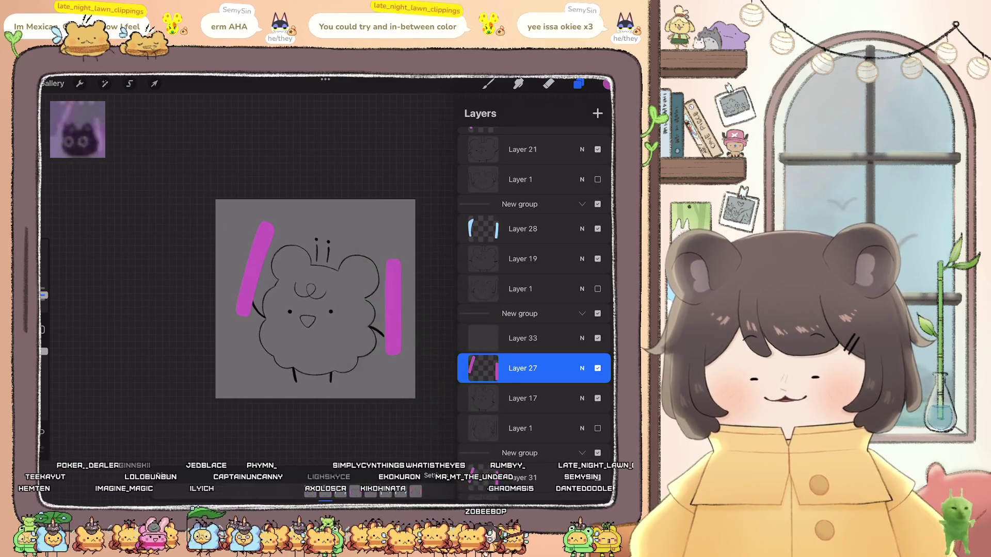
left_click(523, 229)
left_click(523, 228)
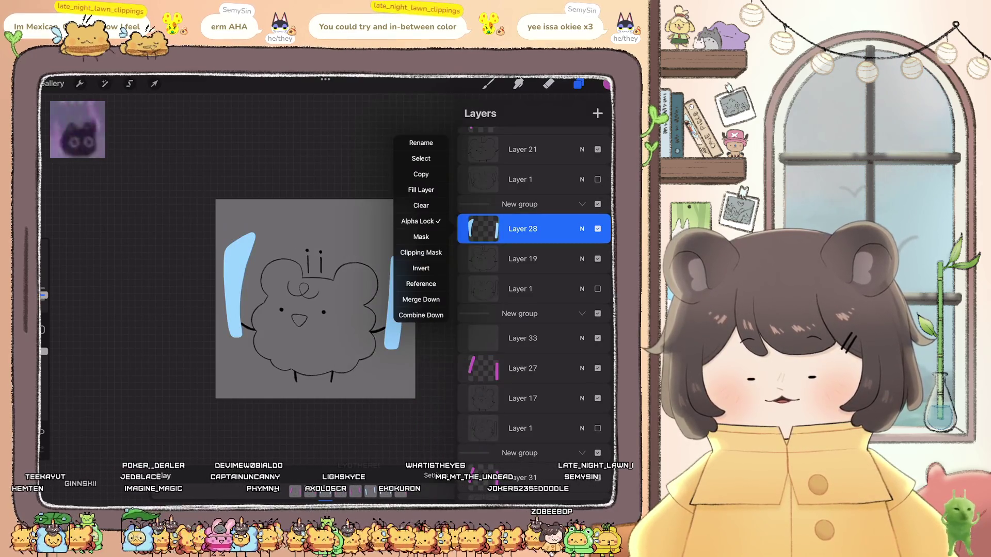
left_click(421, 189)
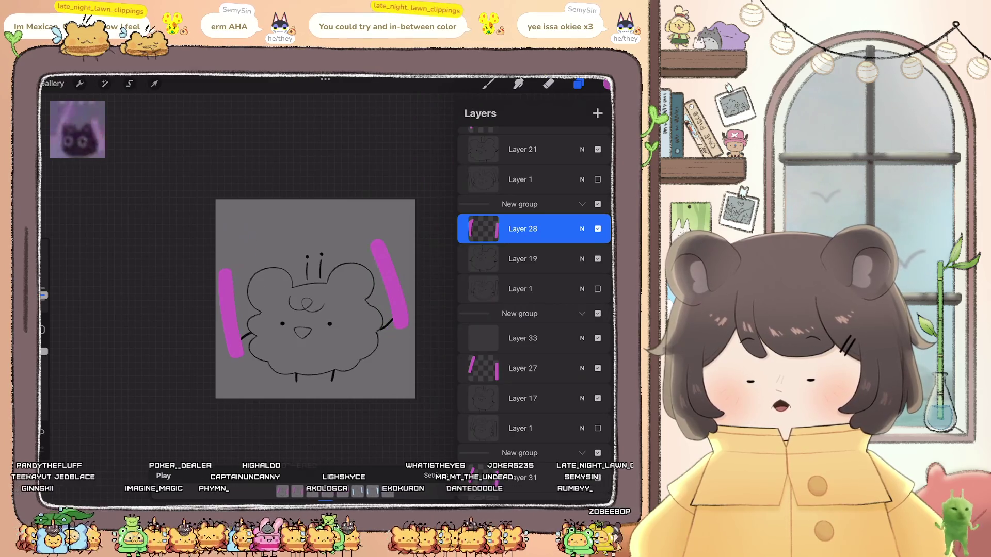
key("ctrl+z")
left_click(384, 281)
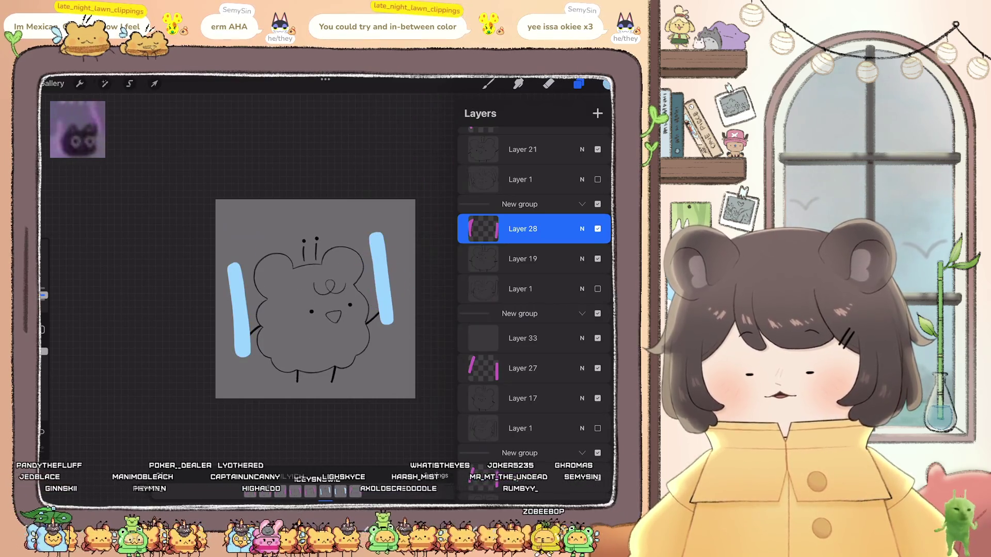
key("ctrl+shift+z")
- Check Layers 30 and 33, then play the animation to review the frames
left_click(578, 84)
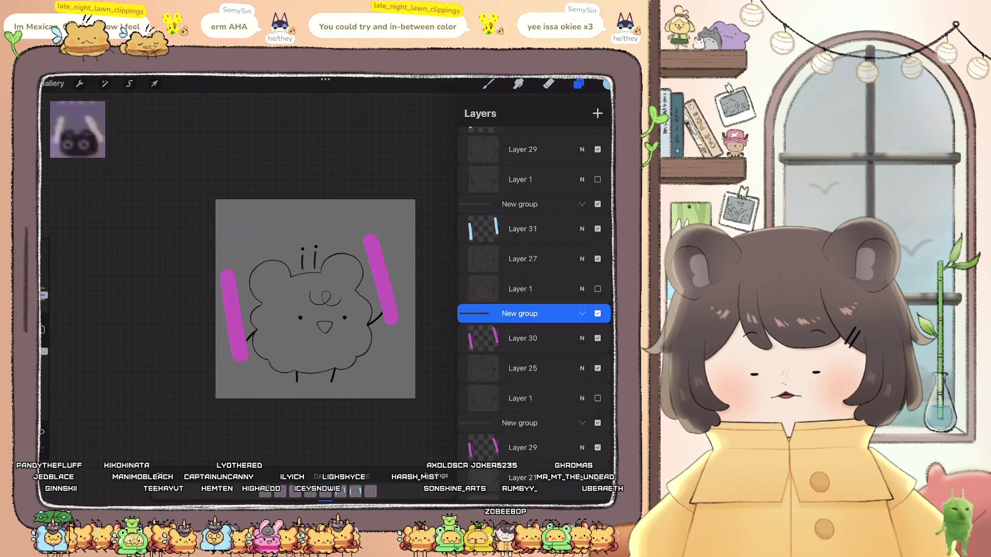
left_click(522, 338)
left_click(483, 338)
left_click(421, 297)
scroll(534, 287, "up", 5)
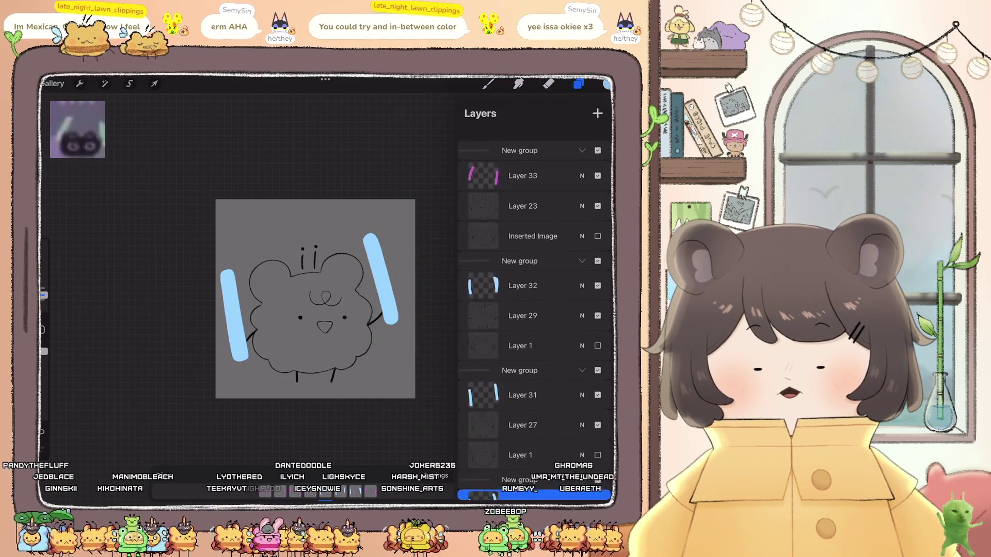
left_click(523, 161)
left_click(482, 161)
left_click(523, 161)
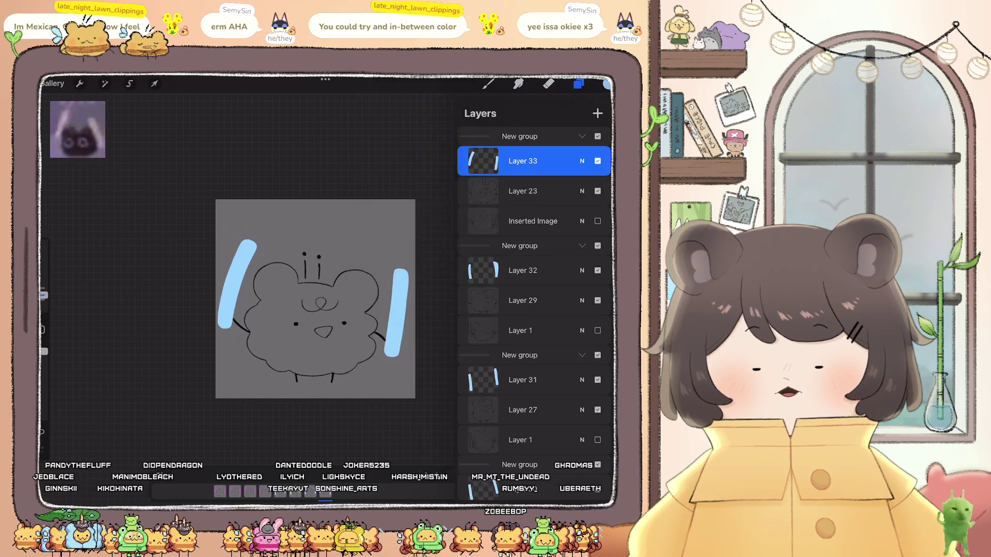
left_click(579, 84)
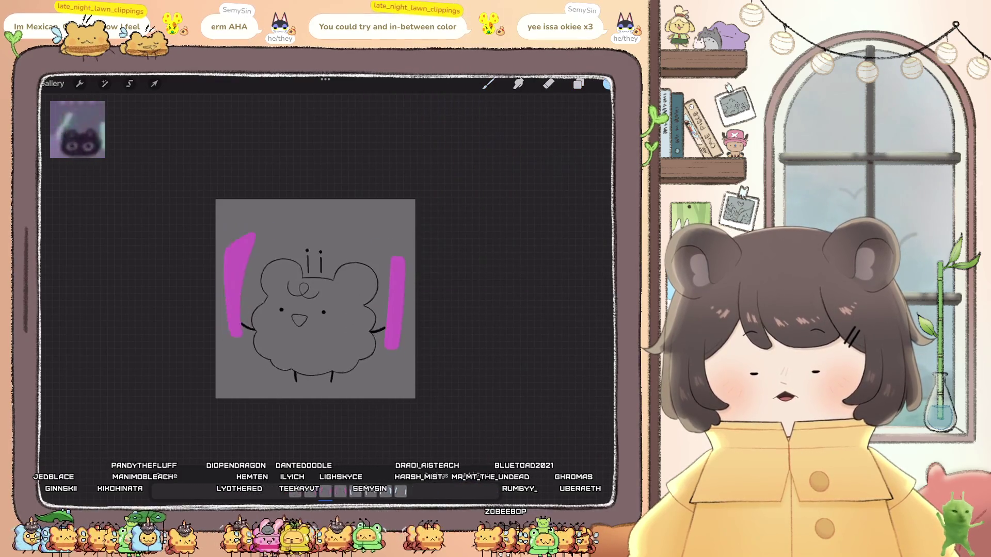
scroll(316, 298, "down", 3)
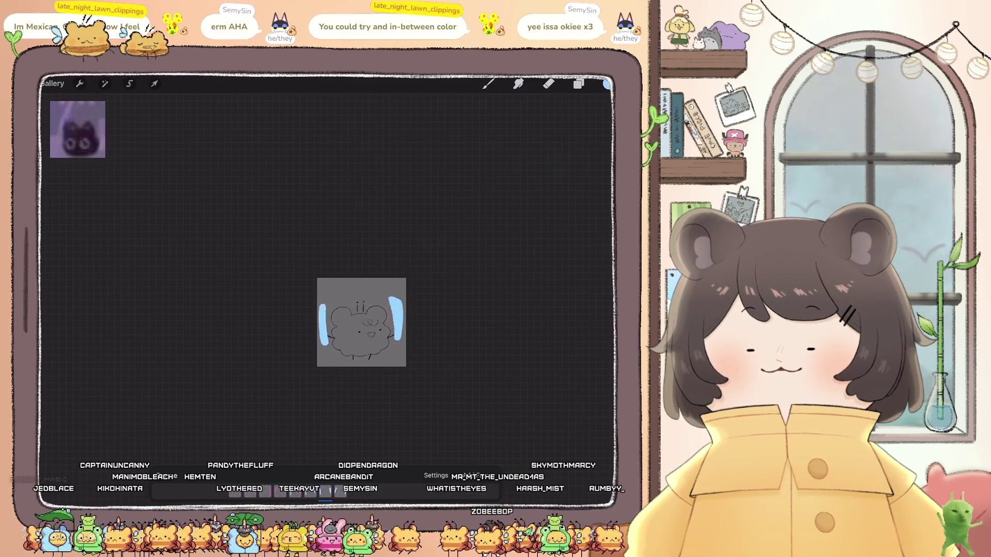
scroll(361, 322, "up", 3)
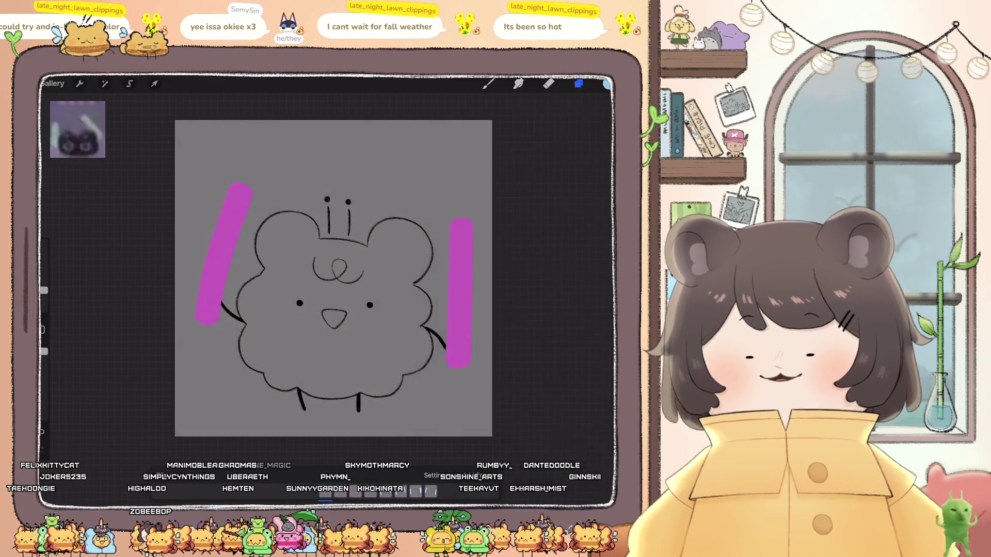
- Select Layer 1, open the colour picker, and return to the gallery
left_click(577, 83)
left_click(522, 463)
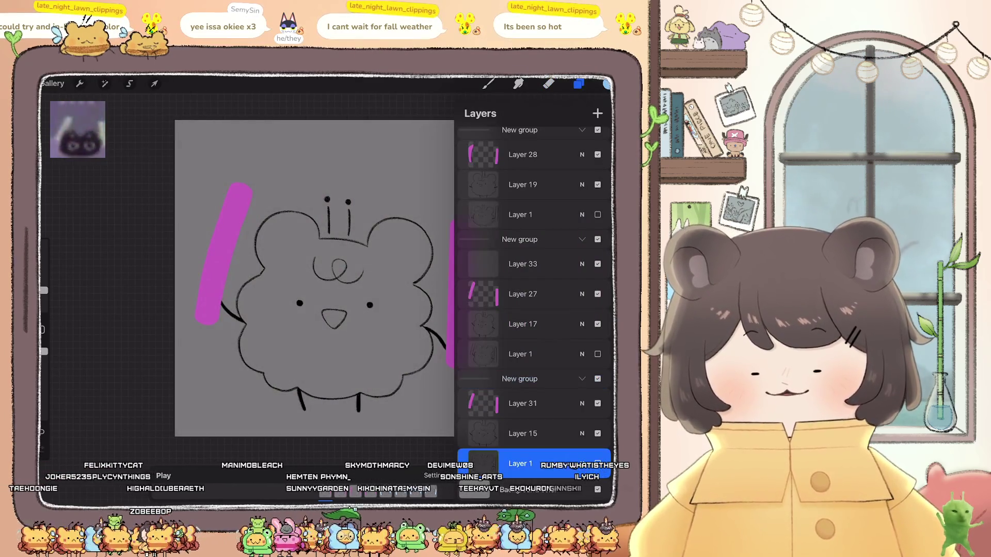
left_click(607, 84)
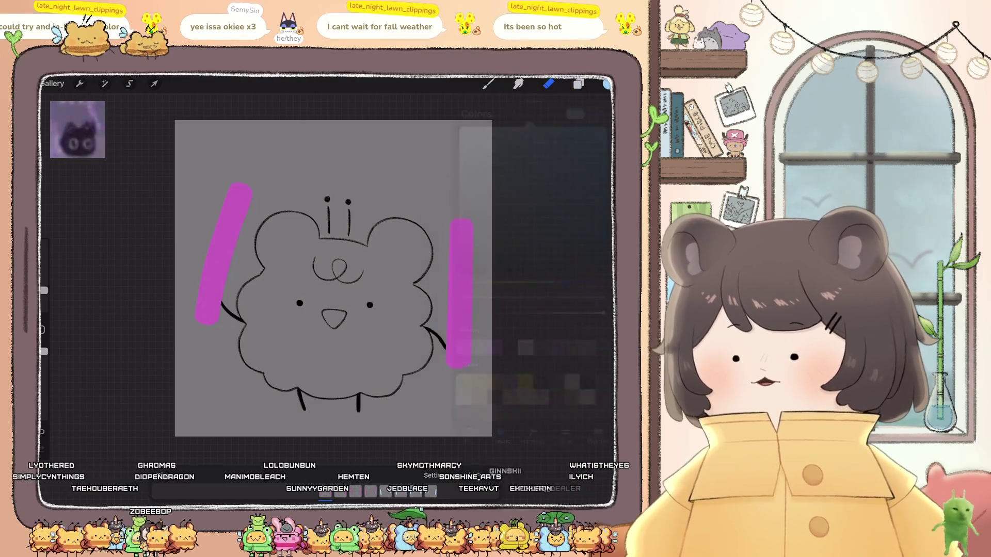
scroll(316, 309, "up", 2)
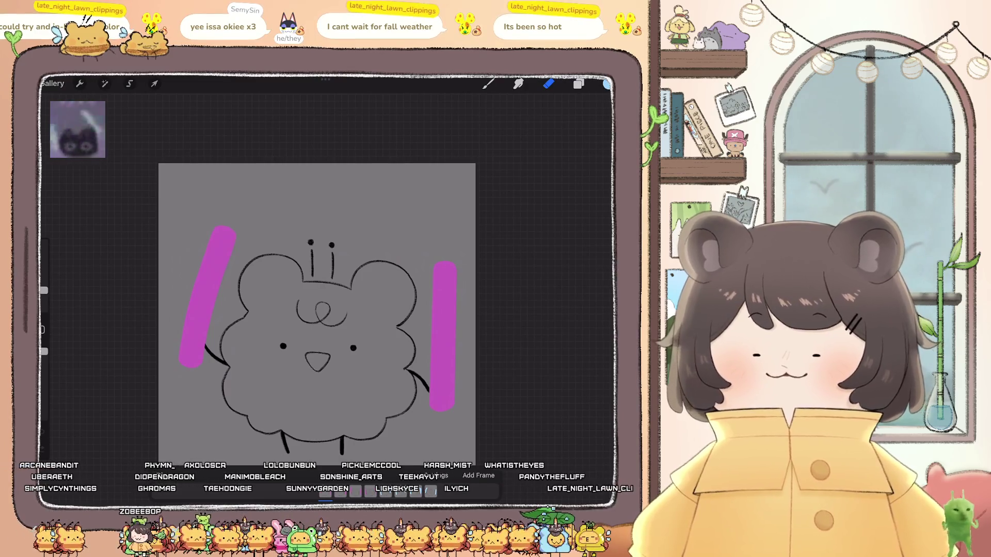
left_click(52, 83)
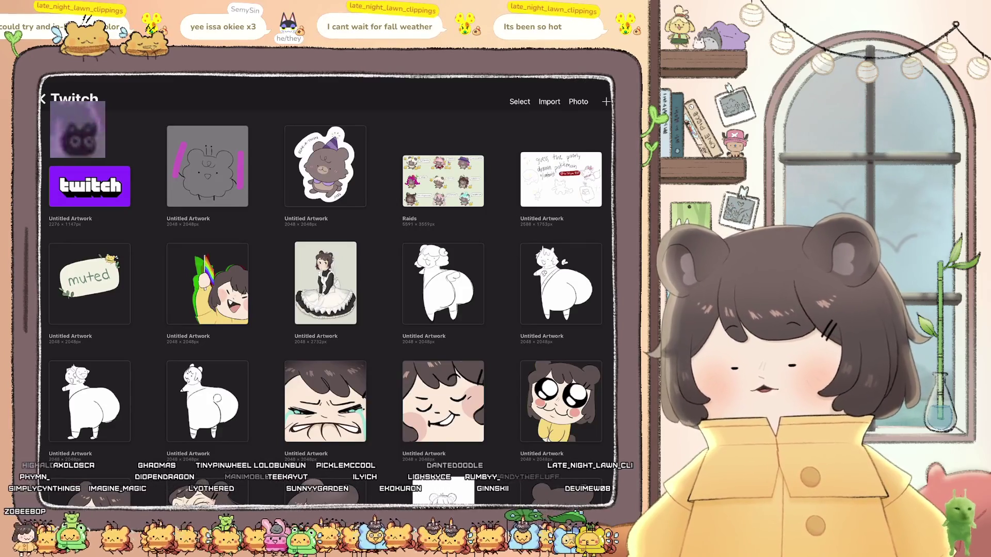
- Open the bee-with-heart artwork and undo an accidental merge of Layers 3 and 4
scroll(325, 289, "down", 10)
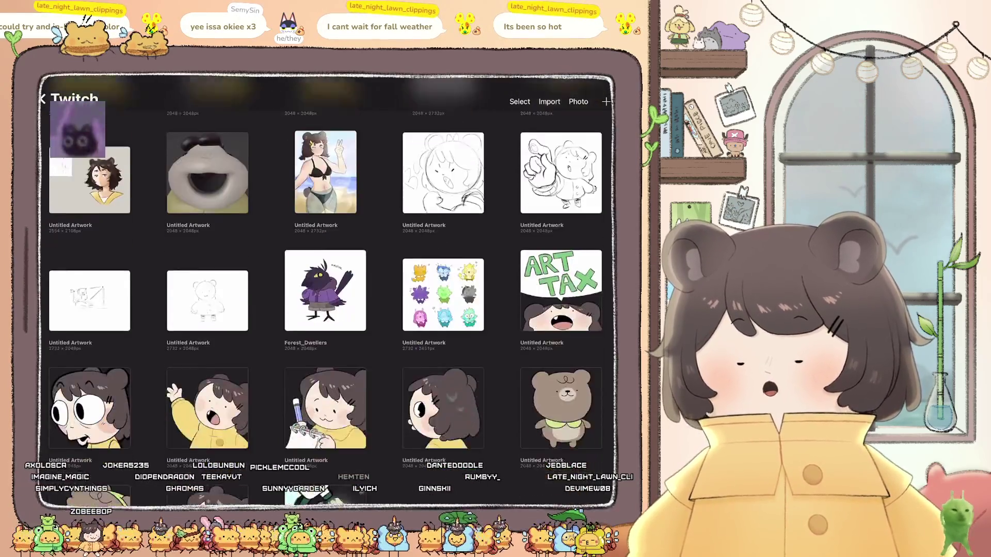
scroll(325, 289, "down", 10)
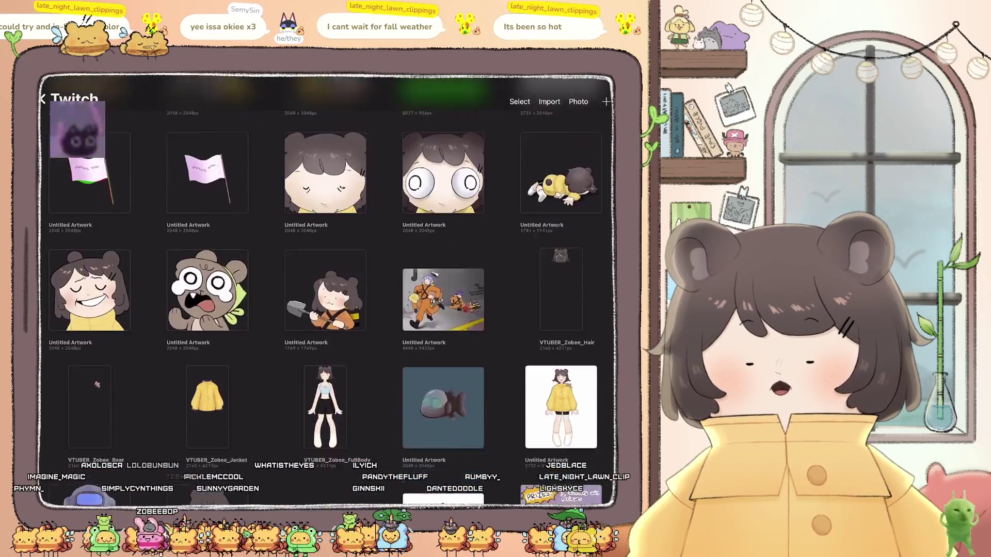
scroll(325, 289, "down", 10)
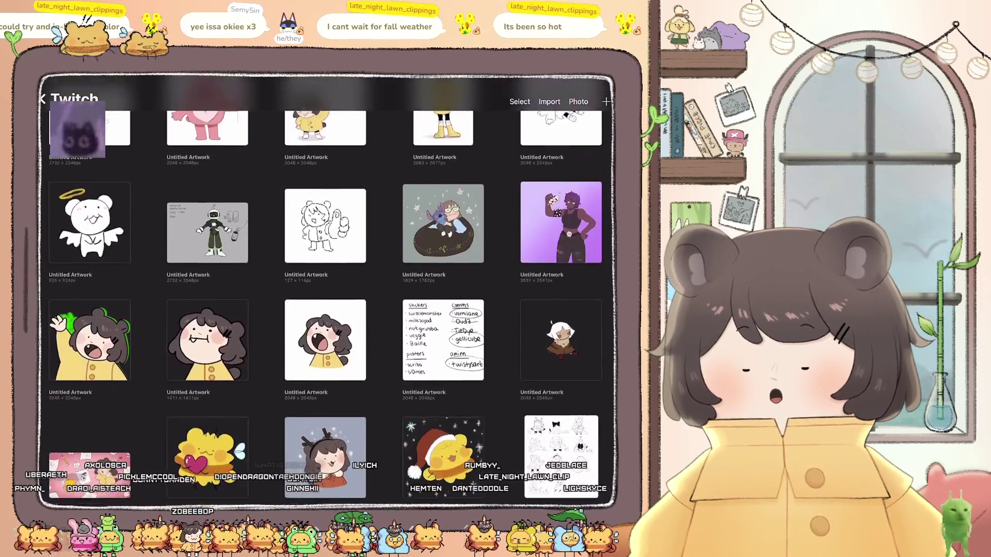
scroll(325, 289, "down", 3)
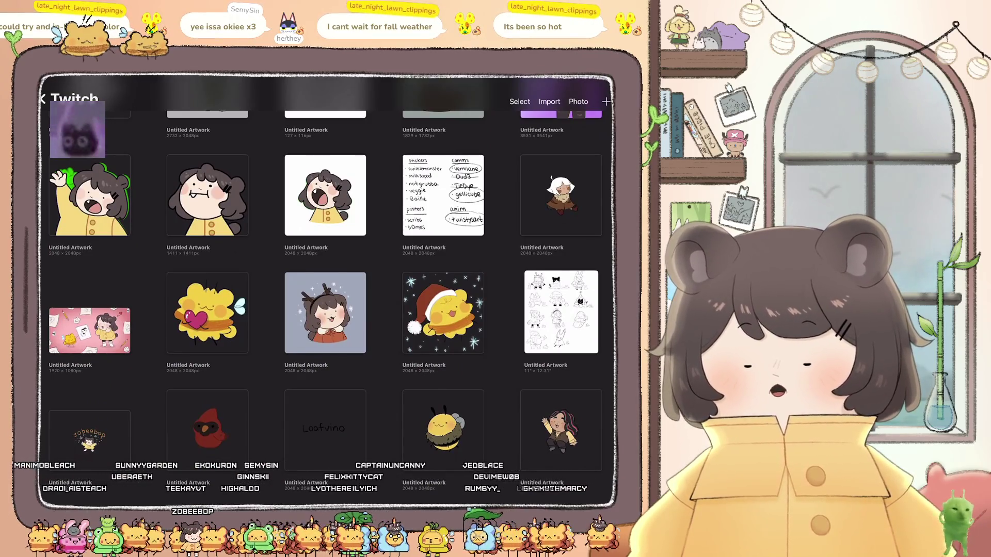
left_click(206, 313)
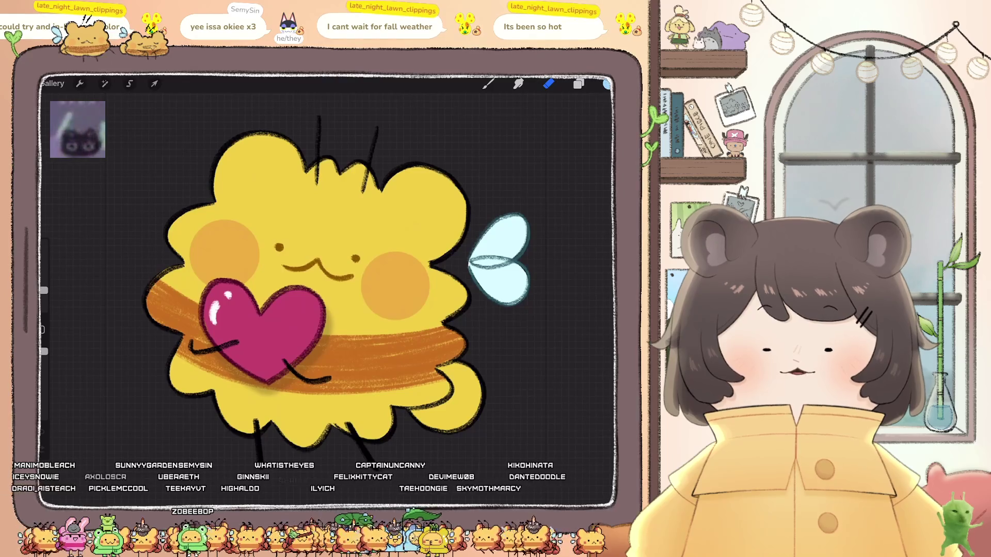
left_click(579, 83)
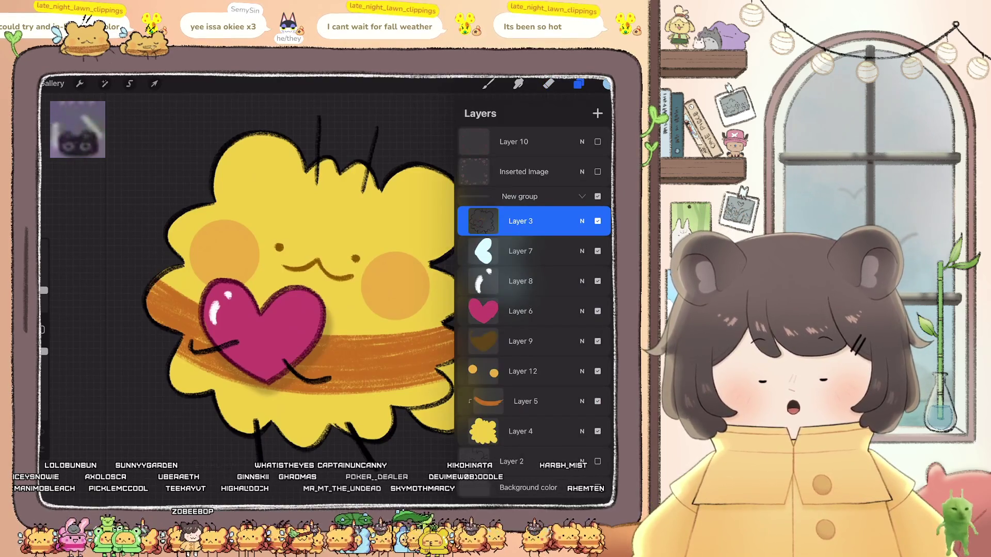
left_click(520, 221)
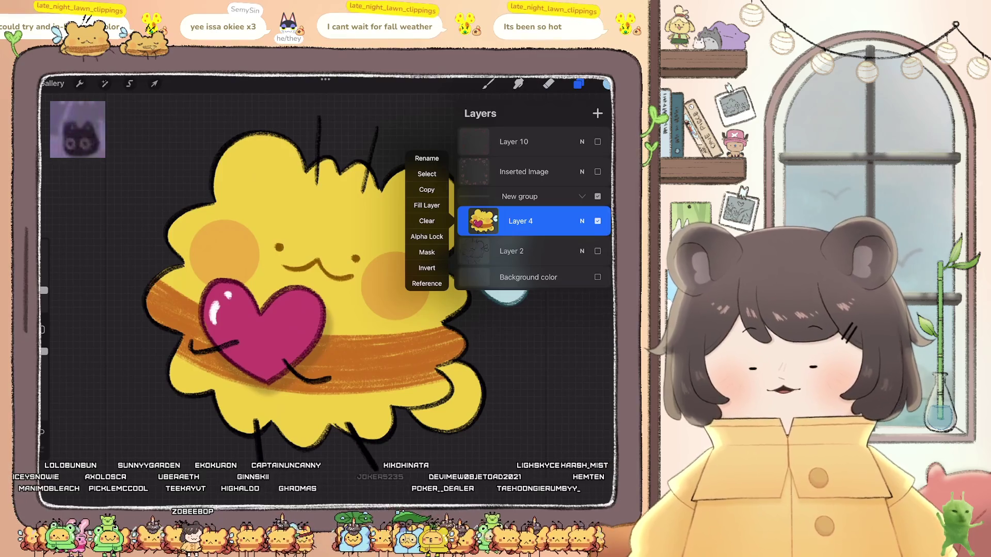
key("ctrl+z")
key("e")
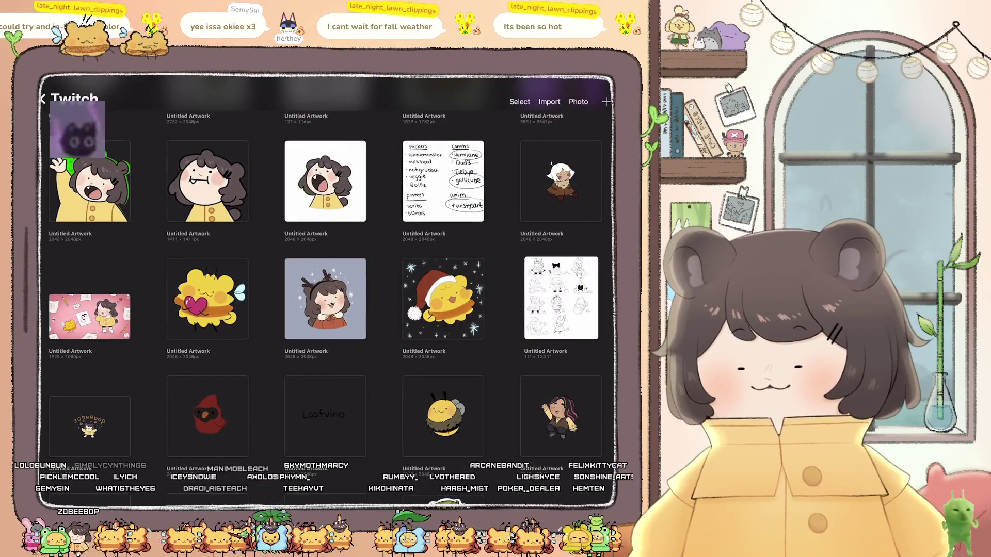
- Open the grey bear animation artwork and show its layers
scroll(326, 289, "down", 15)
scroll(325, 289, "up", 10)
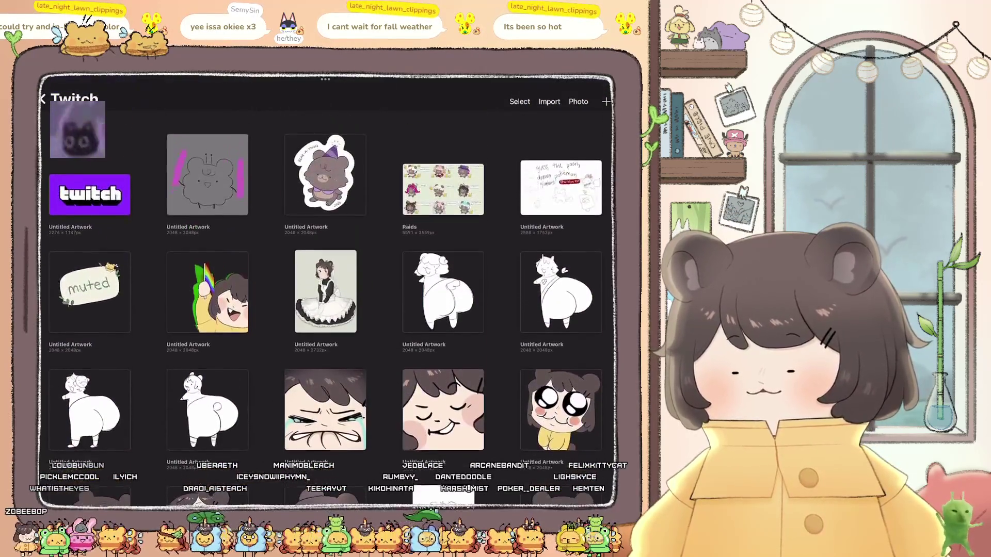
left_click(203, 173)
scroll(336, 279, "down", 5)
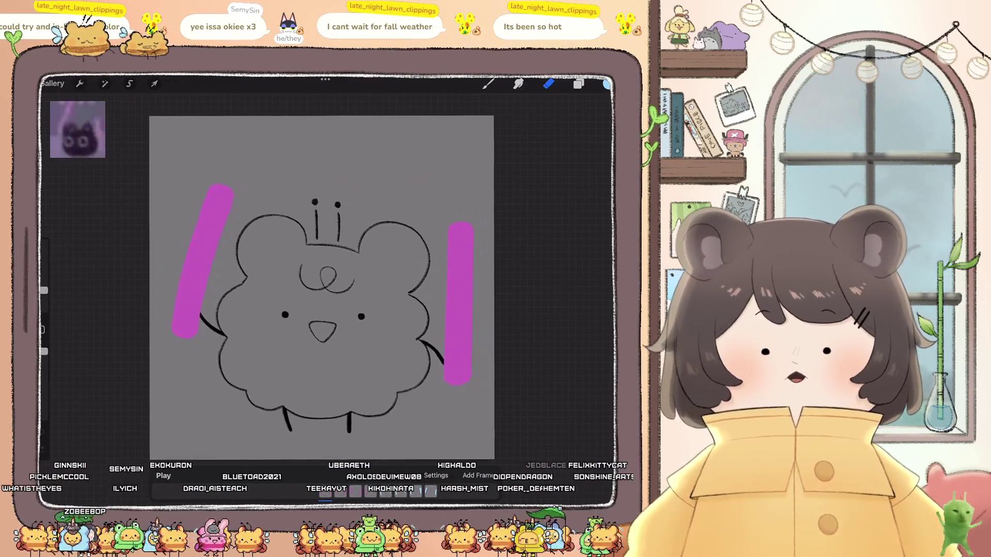
left_click(579, 84)
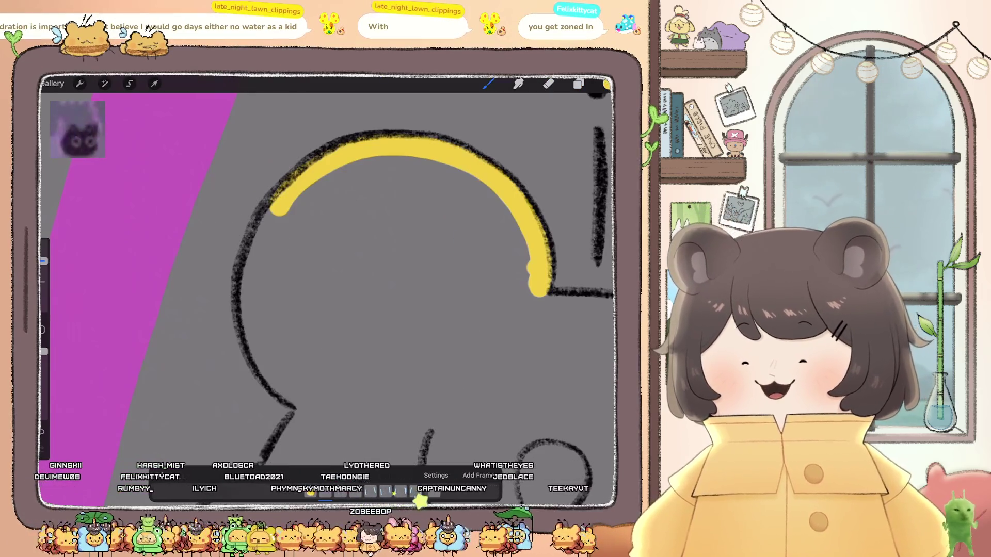
- Trace yellow over the top of the bear's head outline
mouse_move(281, 207)
left_mouse_down()
mouse_move(243, 287)
mouse_move(258, 352)
mouse_move(308, 402)
left_mouse_up()
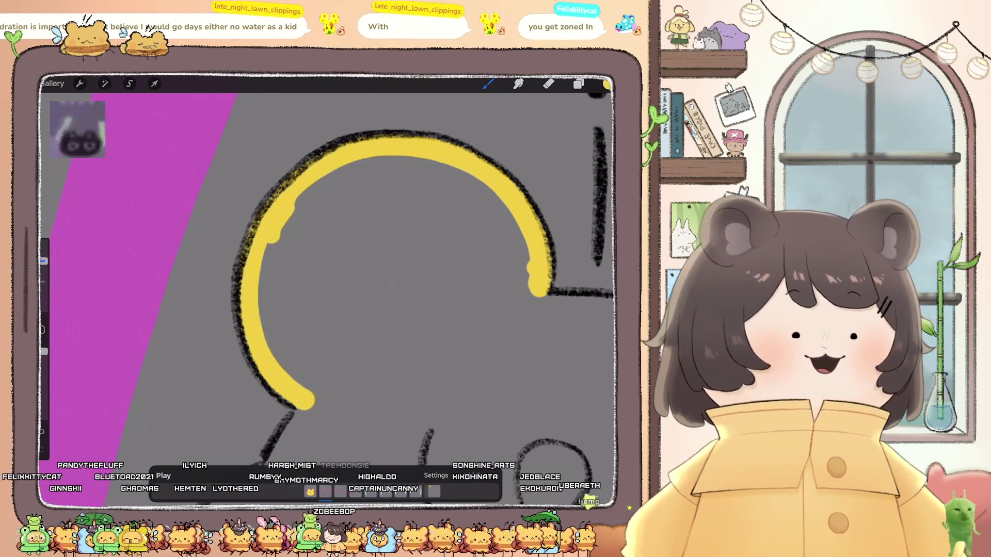
scroll(330, 289, "down", 5)
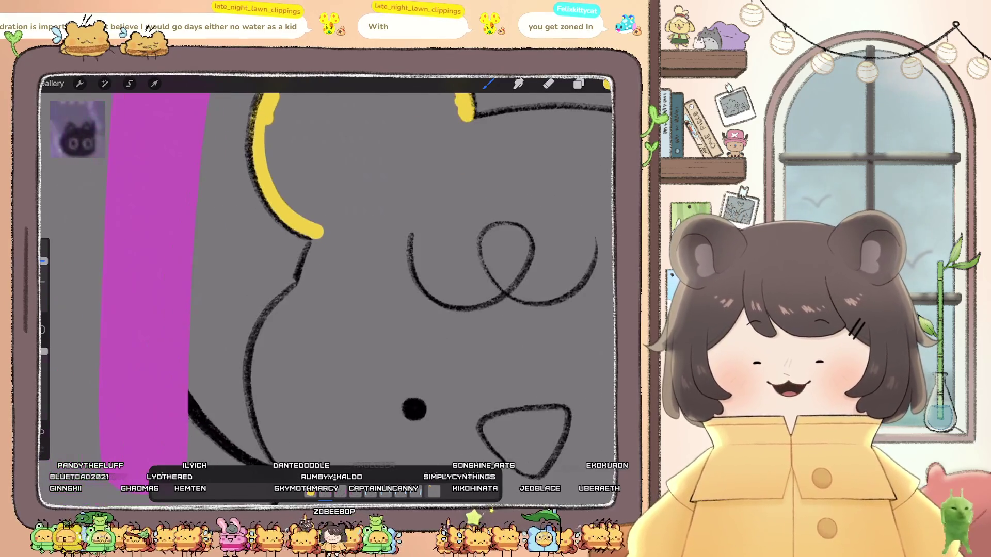
left_click_drag(313, 236, 289, 316)
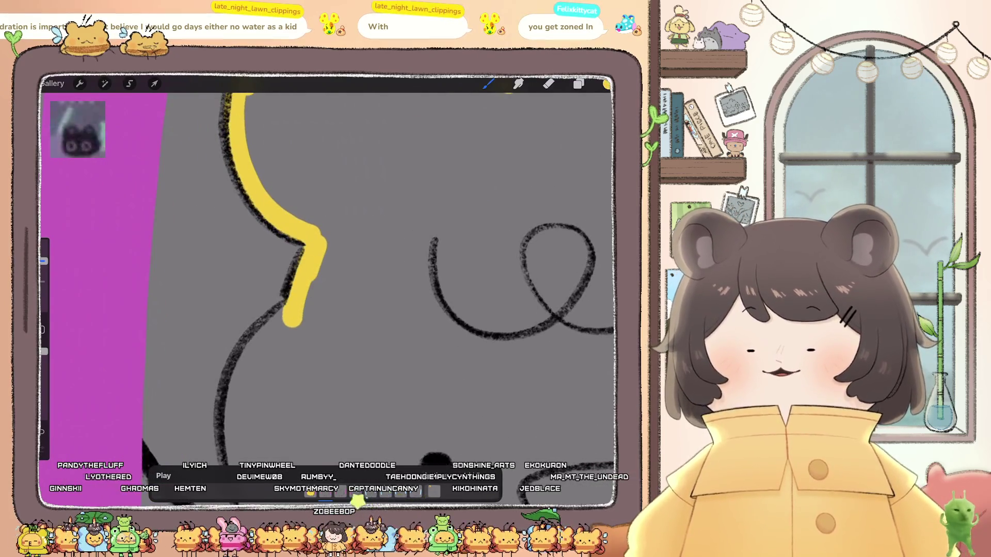
scroll(330, 289, "down", 4)
mouse_move(312, 206)
left_mouse_down()
mouse_move(250, 287)
mouse_move(261, 382)
mouse_move(297, 427)
left_mouse_up()
scroll(330, 268, "down", 5)
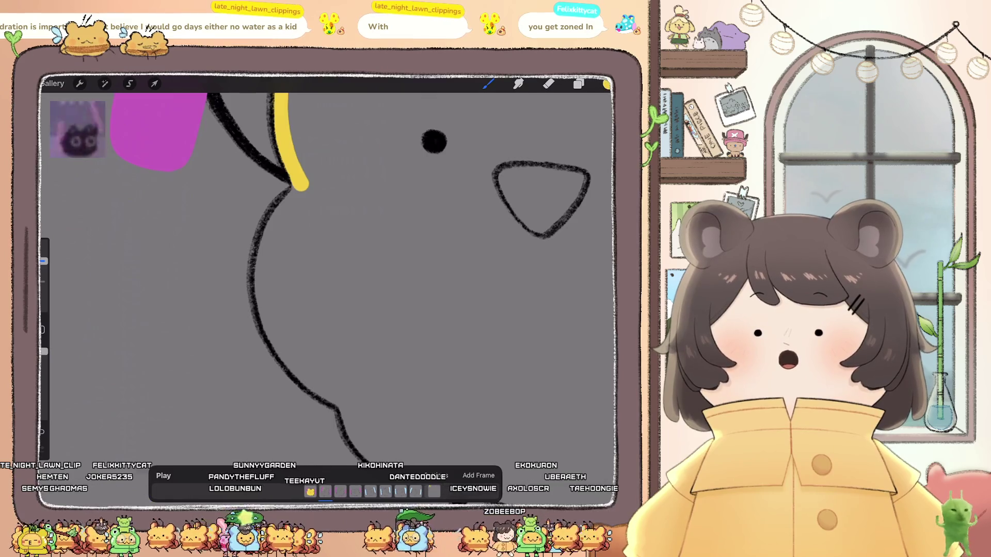
- Continue the yellow tracing down the bear's left side outline
scroll(330, 278, "right", 2)
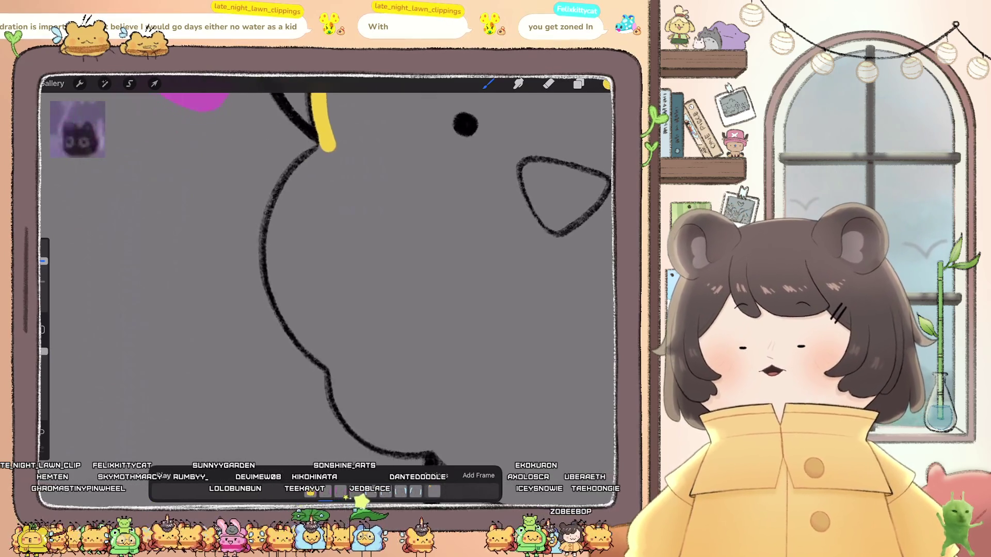
mouse_move(267, 201)
left_mouse_down()
mouse_move(223, 281)
mouse_move(246, 353)
mouse_move(320, 411)
left_mouse_up()
scroll(330, 278, "down", 3)
mouse_move(265, 307)
left_mouse_down()
mouse_move(279, 393)
mouse_move(363, 405)
left_mouse_up()
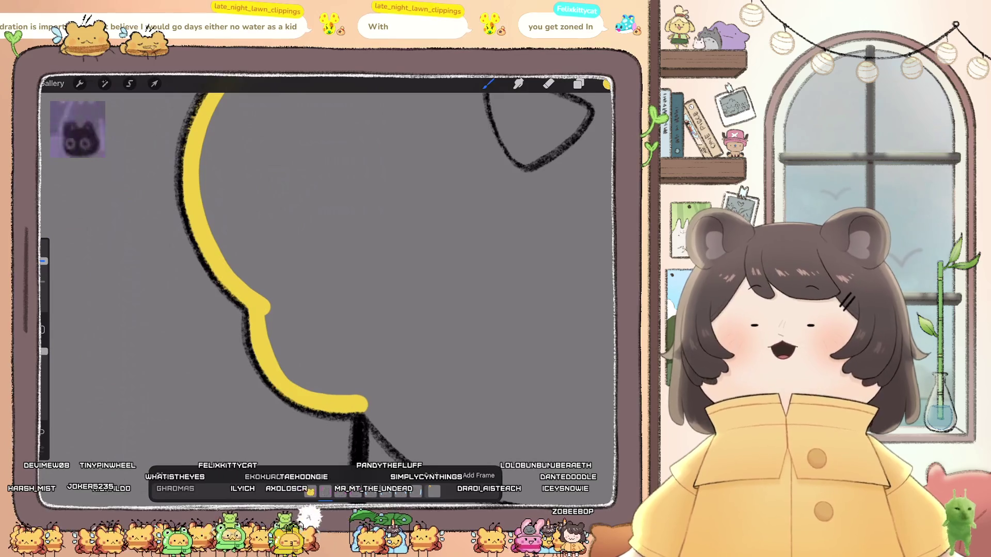
scroll(325, 268, "down", 5)
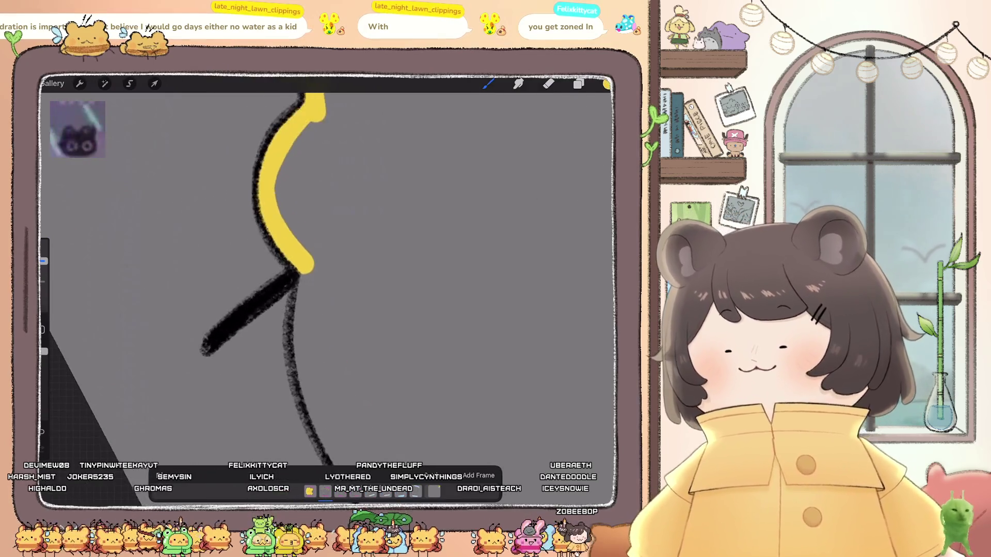
scroll(325, 269, "left", 5)
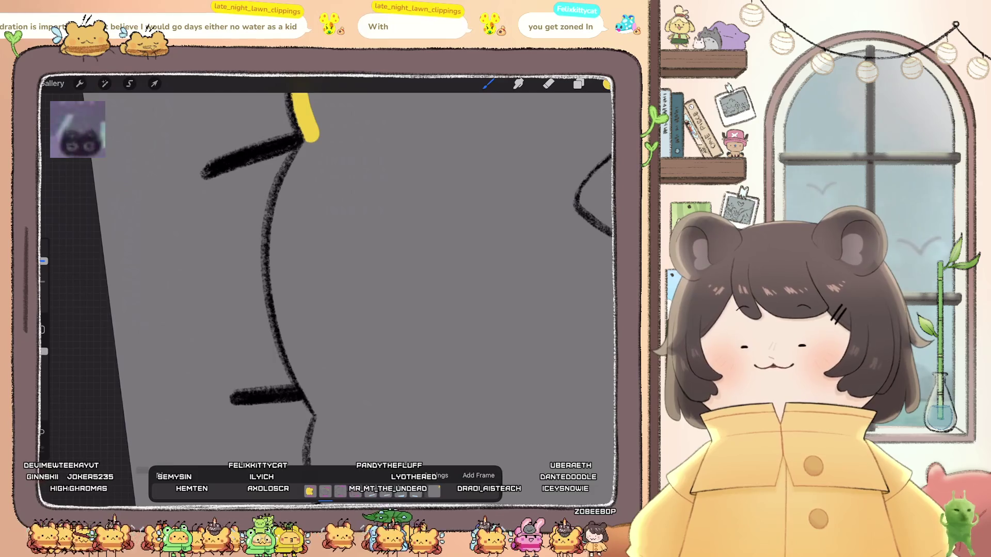
mouse_move(306, 162)
left_mouse_down()
mouse_move(270, 289)
mouse_move(294, 361)
mouse_move(328, 413)
left_mouse_up()
- Extend the yellow outline around the bear's lower left body bump
scroll(325, 268, "down", 3)
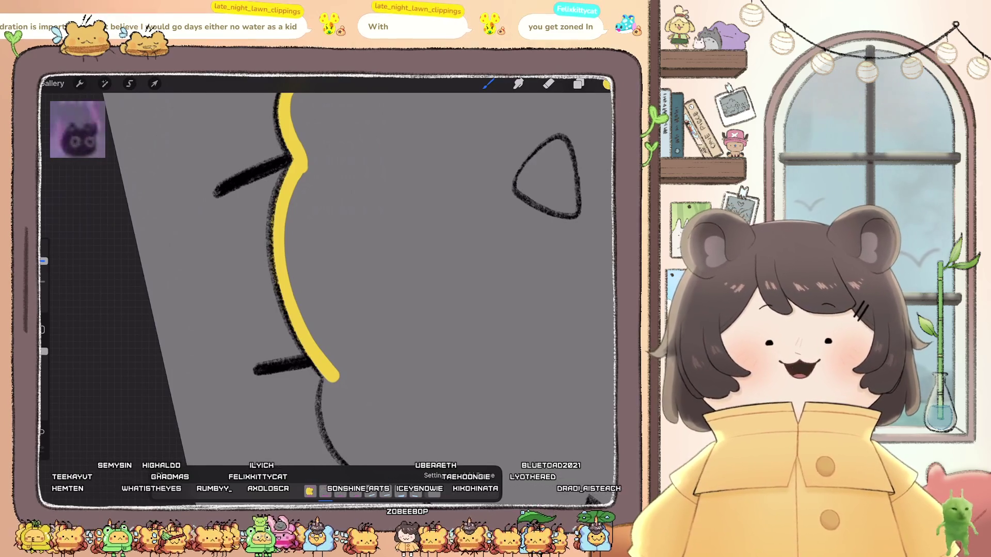
scroll(330, 279, "down", 5)
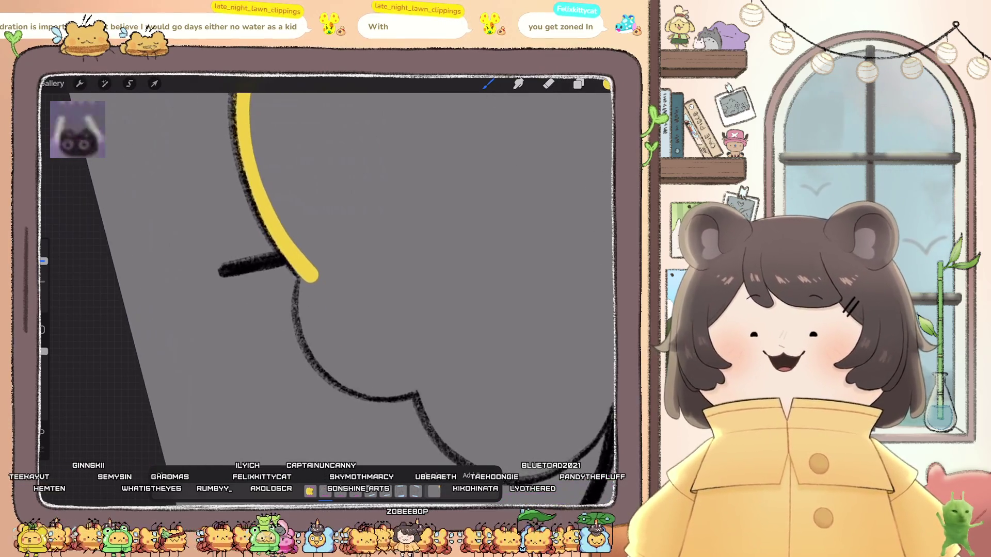
mouse_move(310, 270)
left_mouse_down()
mouse_move(294, 335)
mouse_move(314, 362)
mouse_move(416, 383)
left_mouse_up()
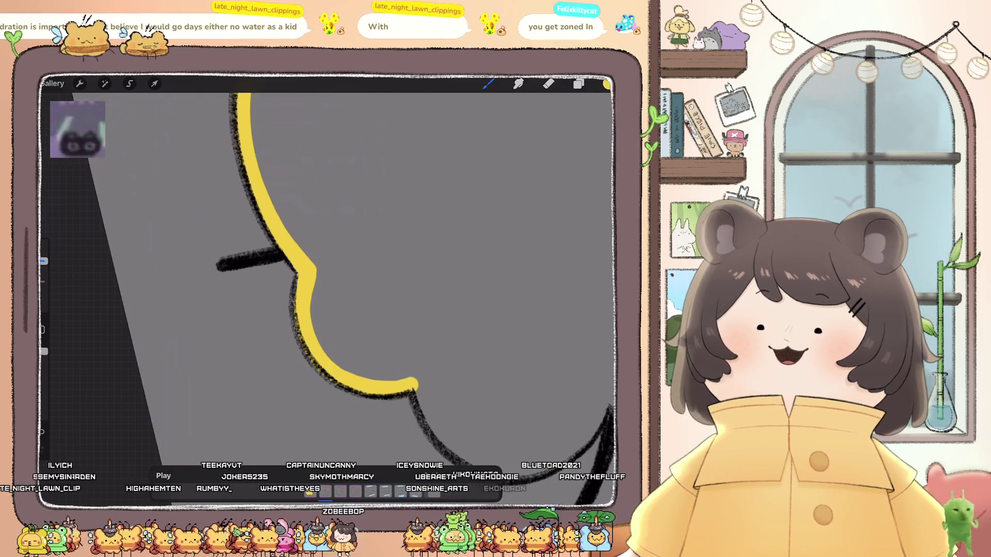
scroll(325, 278, "down", 3)
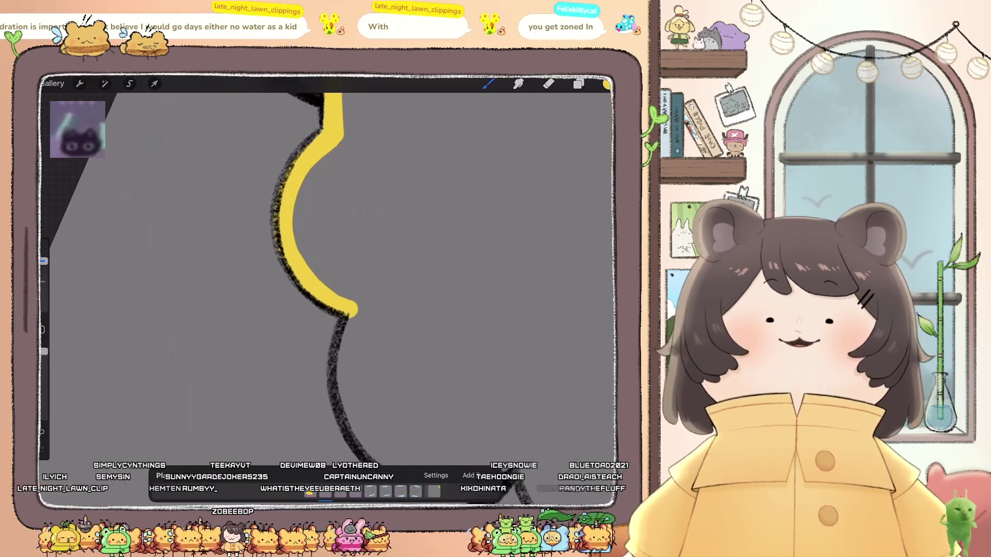
scroll(325, 279, "down", 5)
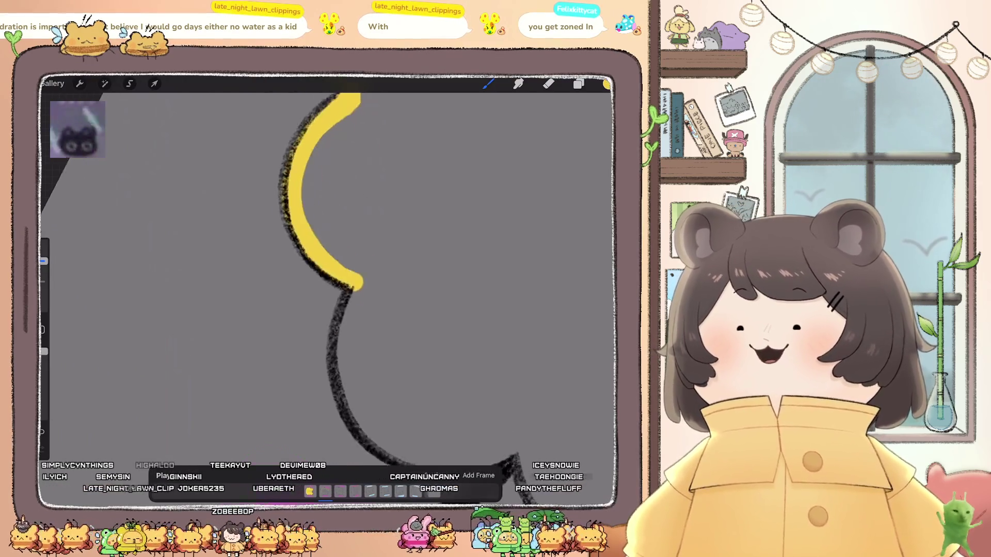
mouse_move(359, 196)
left_mouse_down()
mouse_move(312, 263)
mouse_move(330, 356)
mouse_move(369, 382)
mouse_move(463, 395)
left_mouse_up()
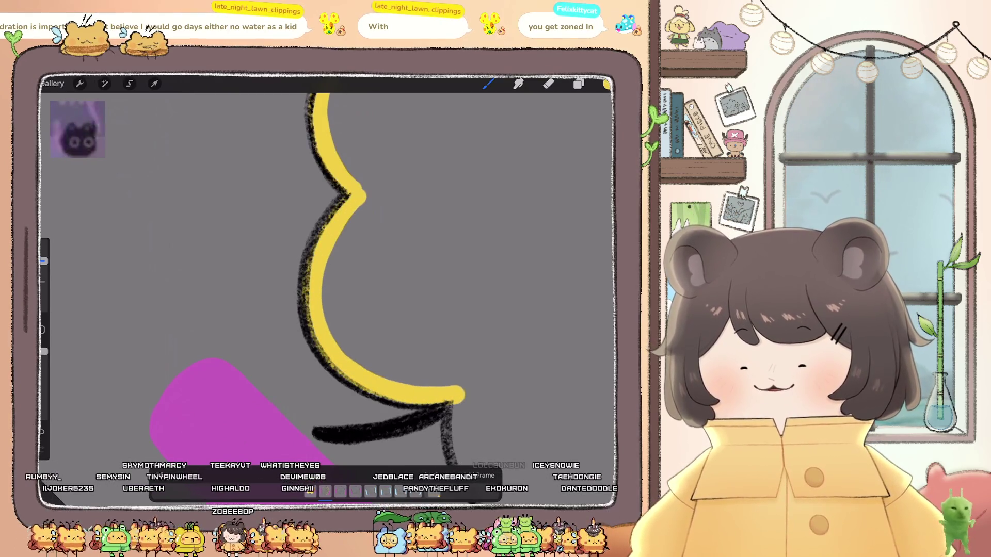
- Trace yellow along the outline beside the purple bar and down the right side
scroll(325, 278, "up", 5)
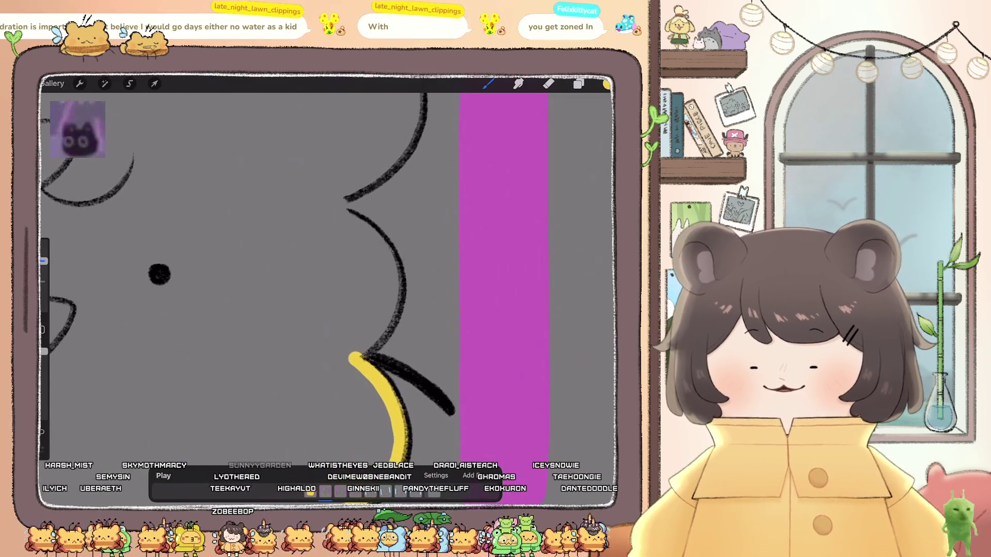
left_click_drag(345, 221, 373, 234)
left_click_drag(392, 267, 386, 315)
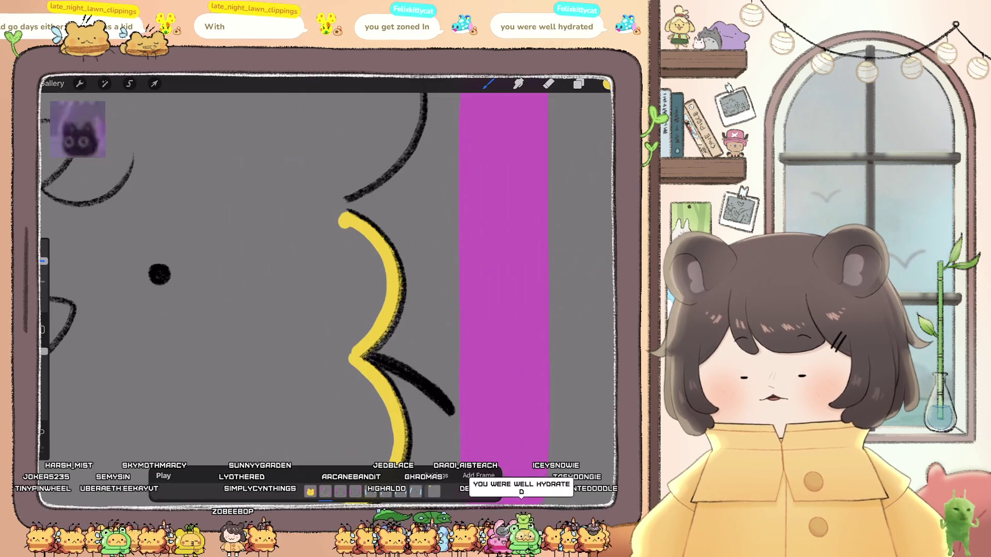
scroll(330, 278, "up", 5)
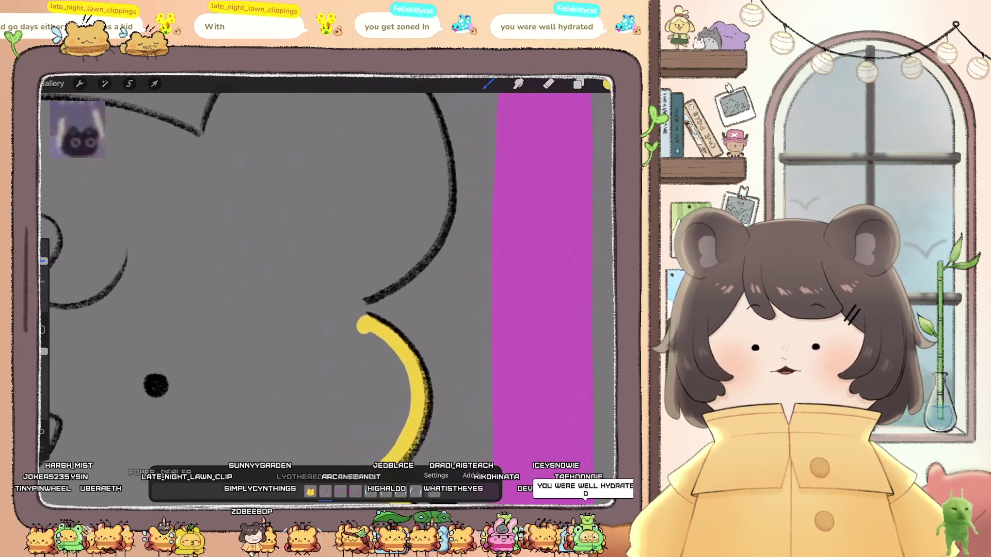
scroll(464, 412, "up", 3)
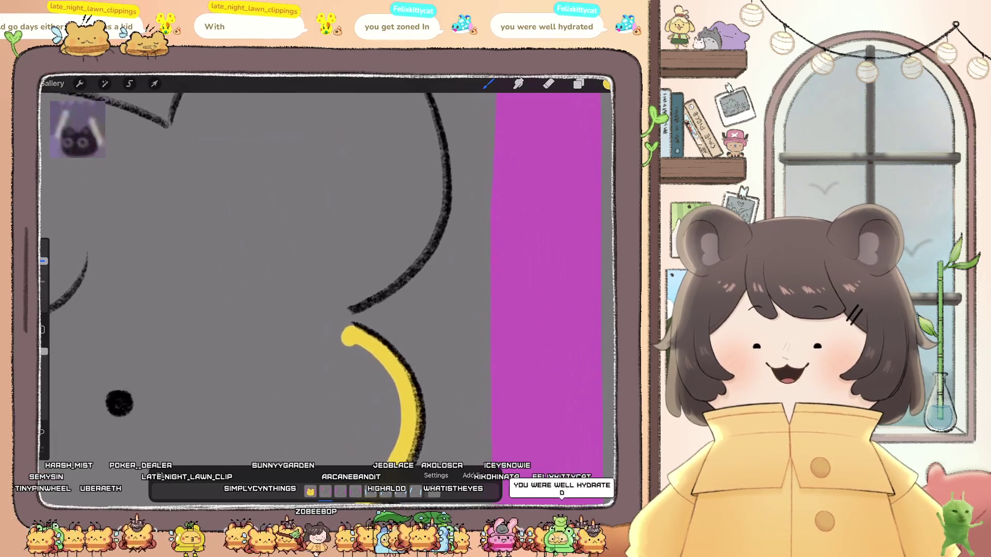
scroll(330, 279, "down", 3)
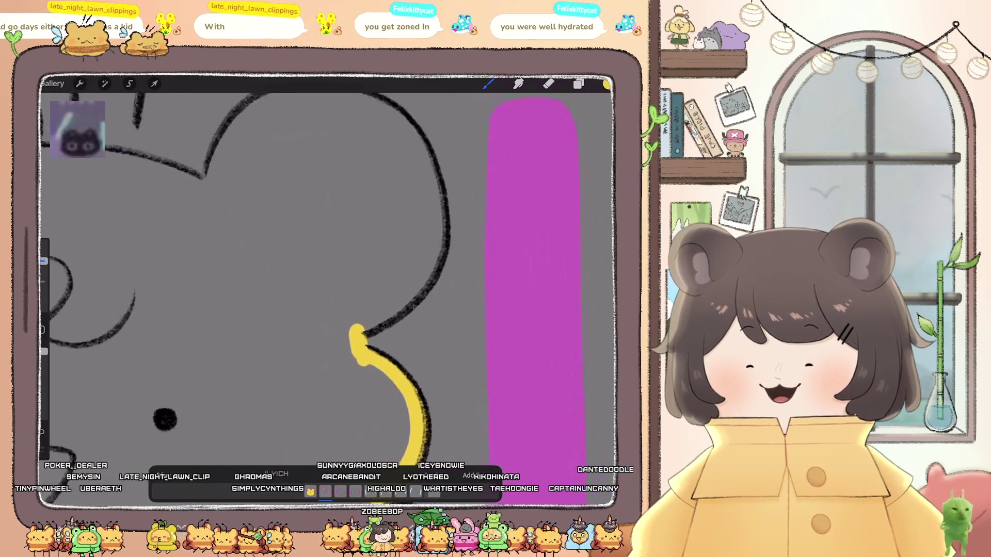
scroll(330, 279, "down", 3)
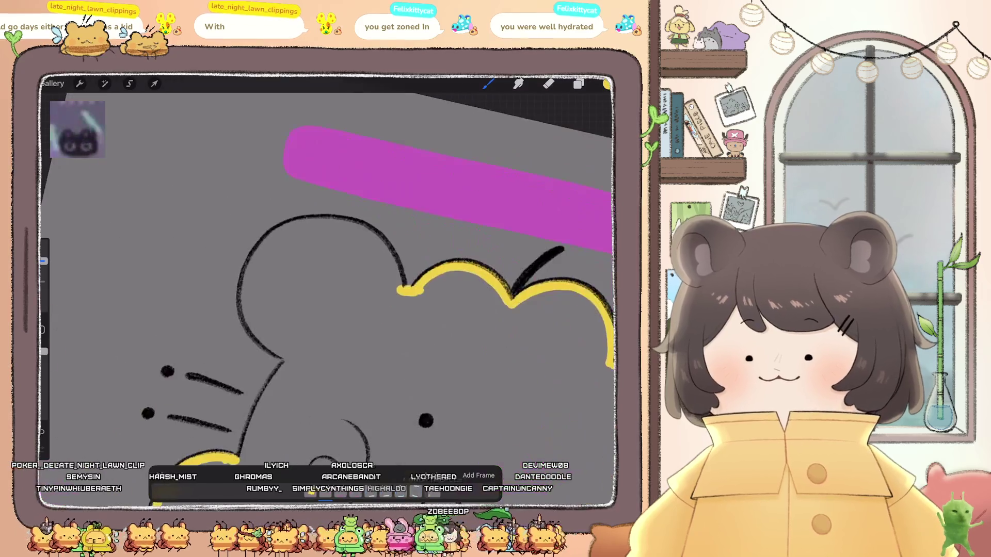
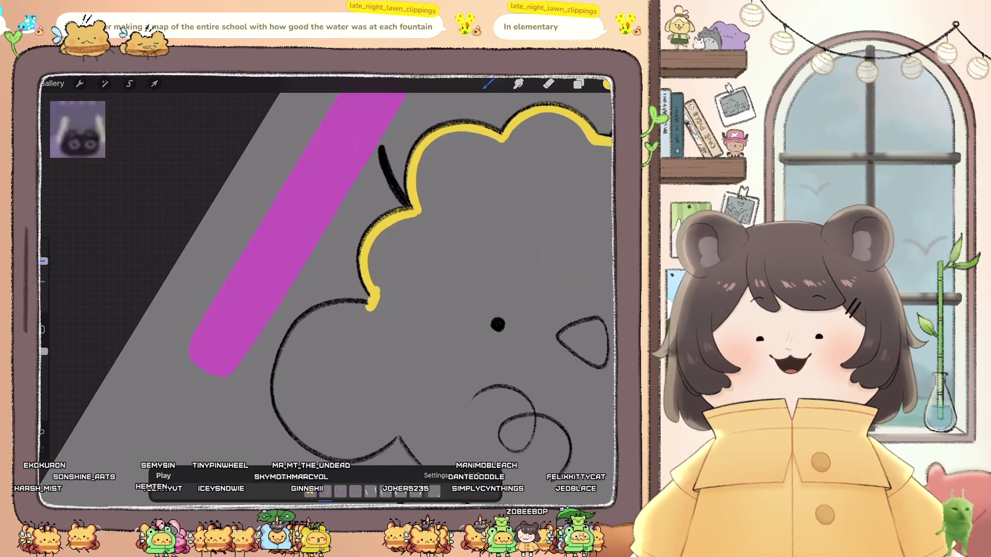
- Finish tracing the bear's remaining black outline in yellow, rotating the view as needed
mouse_move(497, 324)
left_mouse_down()
mouse_move(542, 299)
mouse_move(516, 266)
mouse_move(487, 138)
left_mouse_up()
scroll(325, 269, "up", 3)
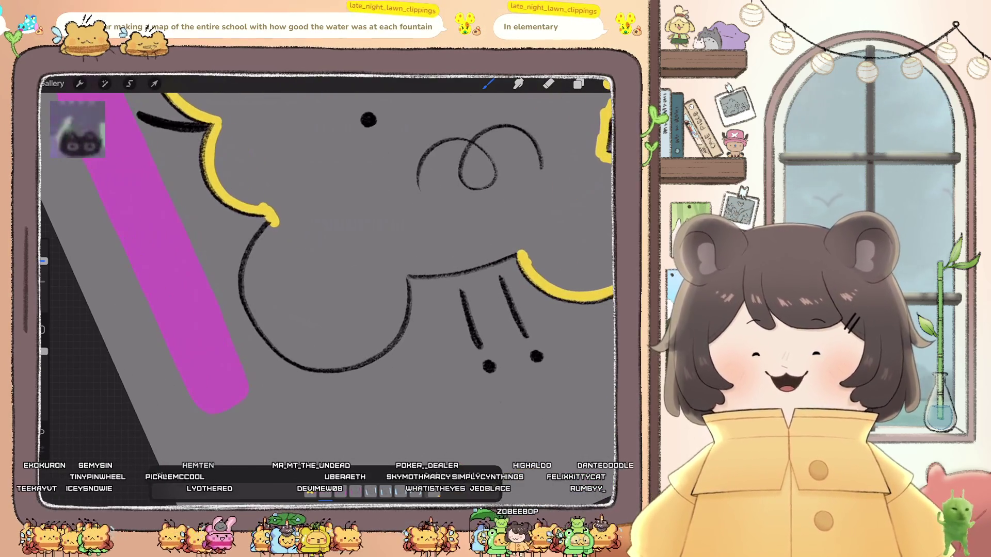
left_click_drag(273, 222, 251, 304)
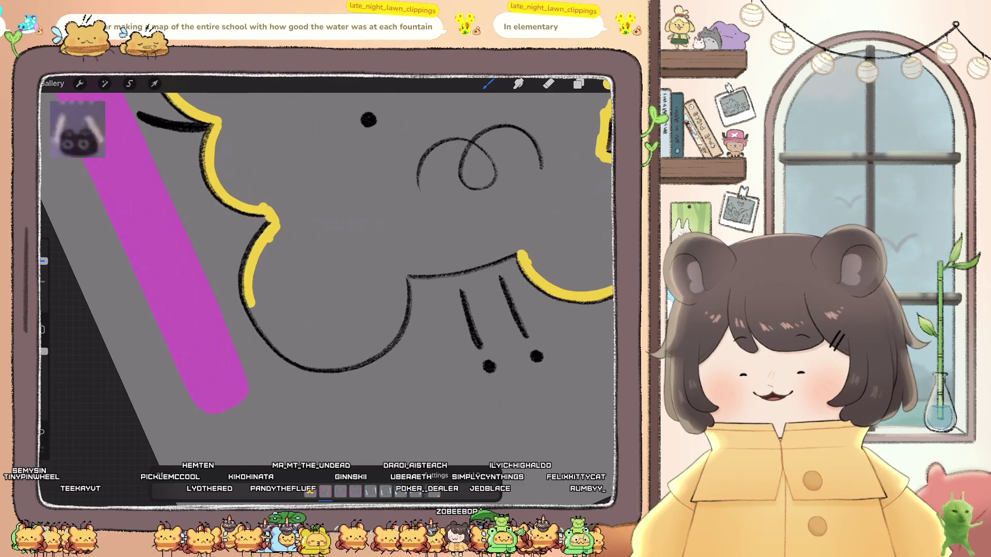
mouse_move(272, 336)
left_mouse_down()
mouse_move(301, 361)
mouse_move(367, 354)
mouse_move(403, 288)
left_mouse_up()
mouse_move(480, 160)
left_mouse_down()
mouse_move(454, 216)
mouse_move(433, 336)
left_mouse_up()
left_click_drag(338, 200, 307, 345)
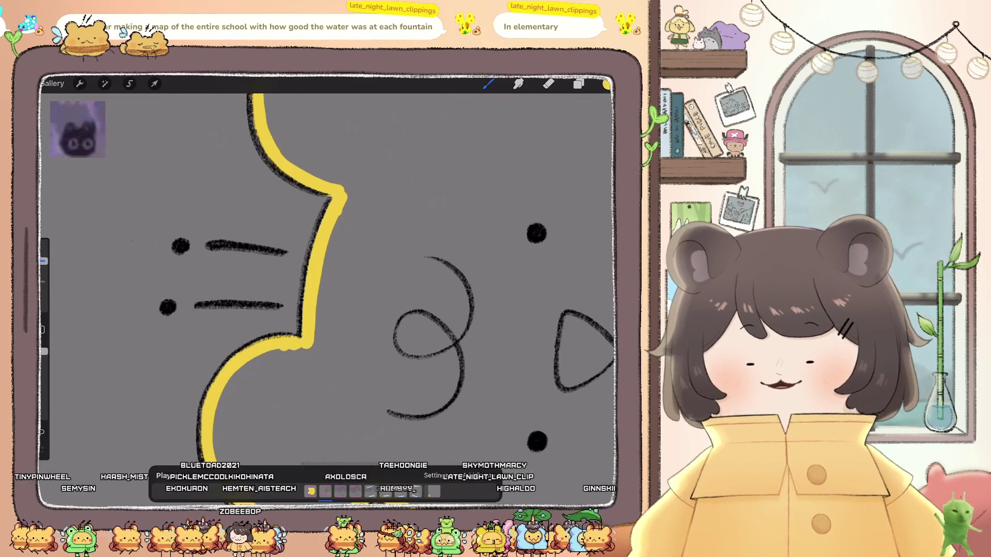
- ColorDrop the yellow swatch into the outlined bear to fill it solid yellow
left_click_drag(606, 84, 439, 217)
mouse_move(413, 258)
left_mouse_down()
mouse_move(340, 289)
mouse_move(326, 258)
left_mouse_up()
left_click(578, 83)
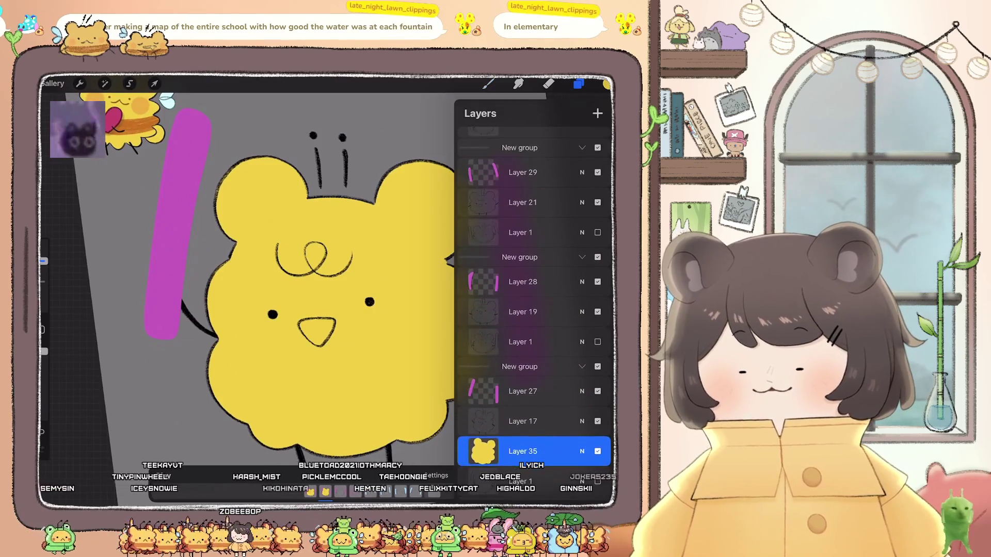
- Add a new blank layer and start the yellow outline across the bear's head and left side
left_click(597, 113)
left_click(578, 84)
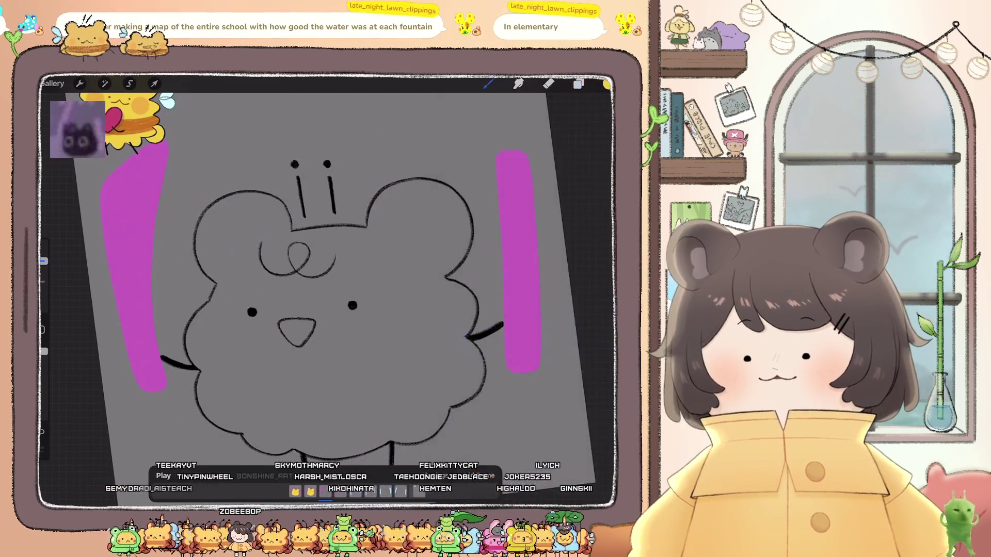
scroll(325, 289, "up", 5)
left_click_drag(367, 249, 376, 281)
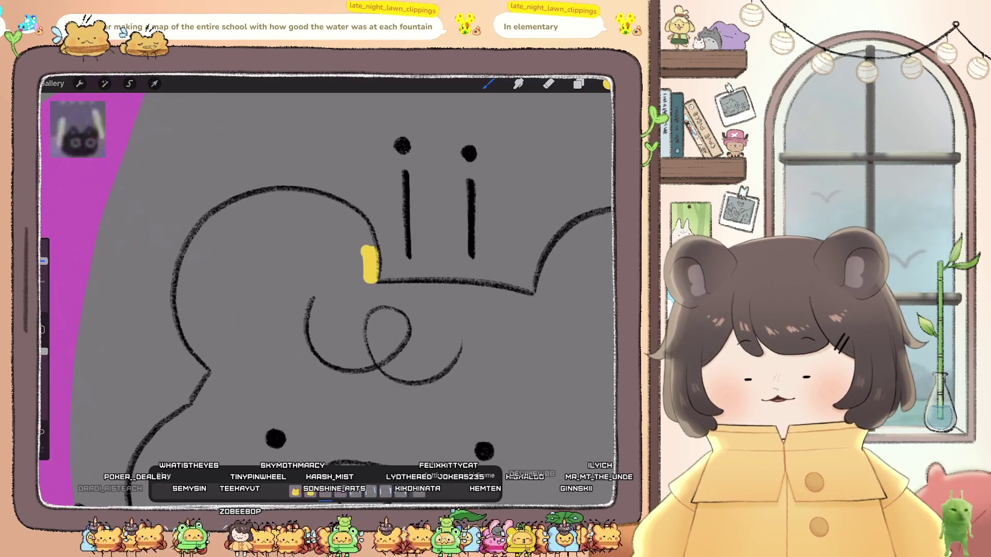
left_click_drag(342, 209, 366, 235)
mouse_move(314, 200)
left_mouse_down()
mouse_move(278, 195)
mouse_move(196, 246)
left_mouse_up()
left_click_drag(183, 293, 192, 337)
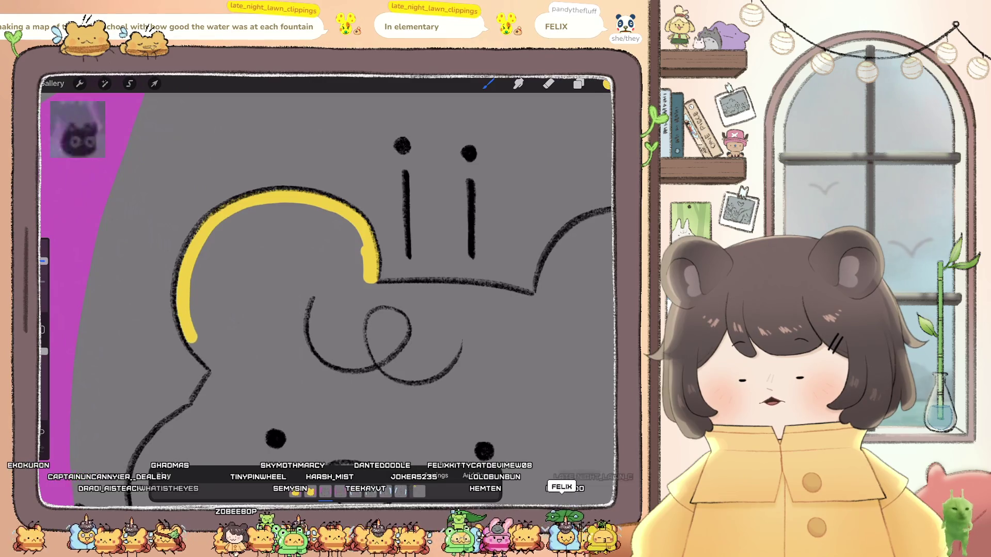
- Shrink the brush and continue the yellow outline down the bear's side, redoing a stroke
scroll(325, 278, "down", 3)
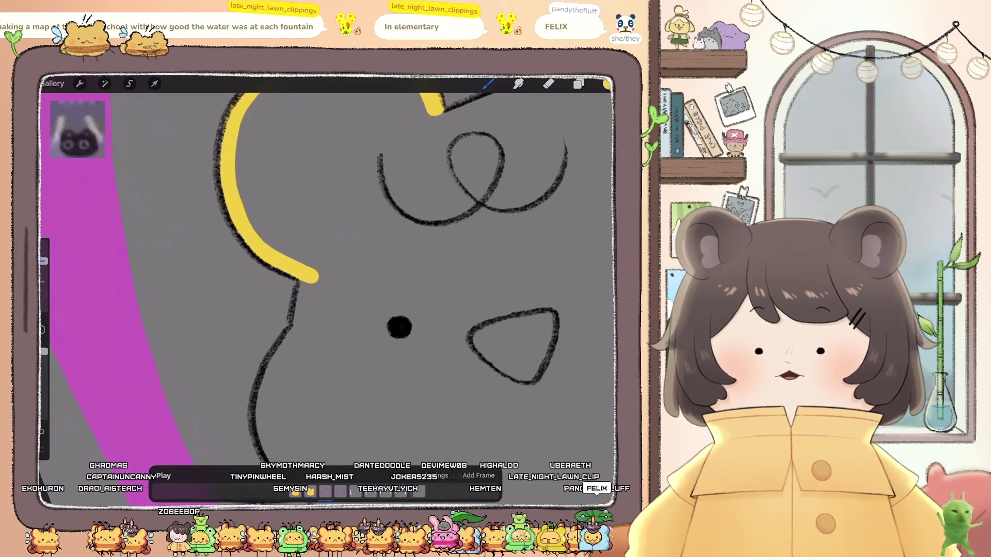
left_click_drag(43, 261, 43, 290)
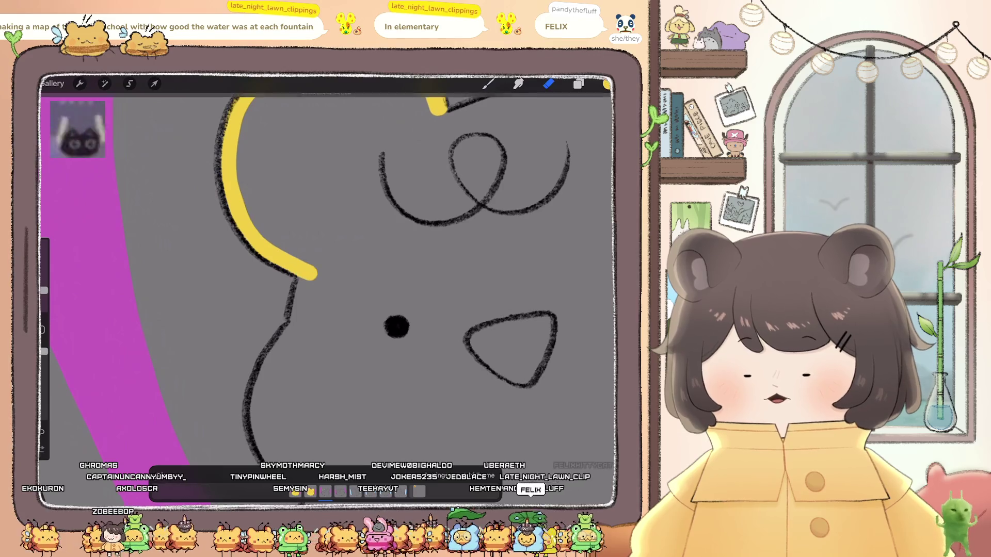
left_click(487, 84)
left_click_drag(312, 272, 300, 311)
scroll(330, 279, "down", 3)
mouse_move(305, 200)
left_mouse_down()
mouse_move(261, 276)
mouse_move(282, 328)
left_mouse_up()
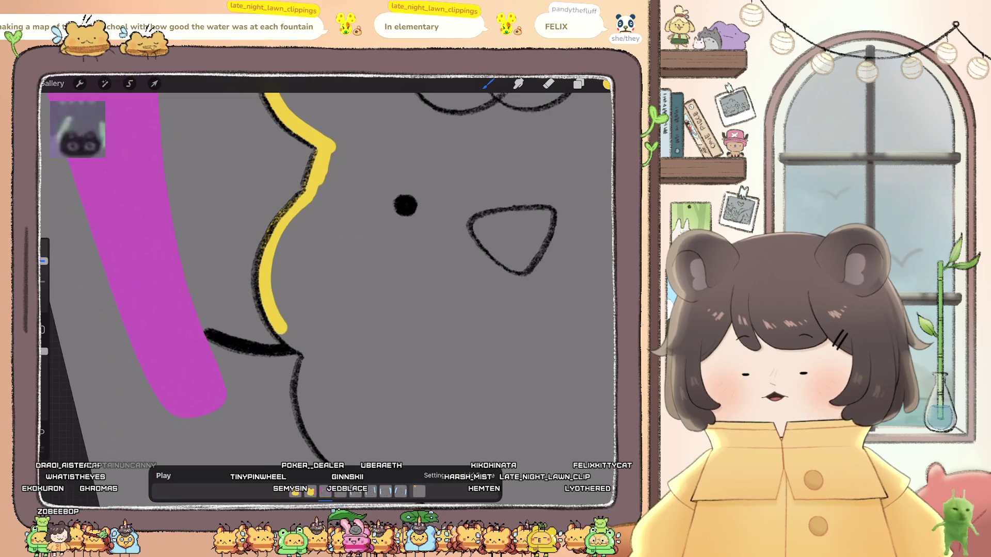
scroll(330, 278, "down", 3)
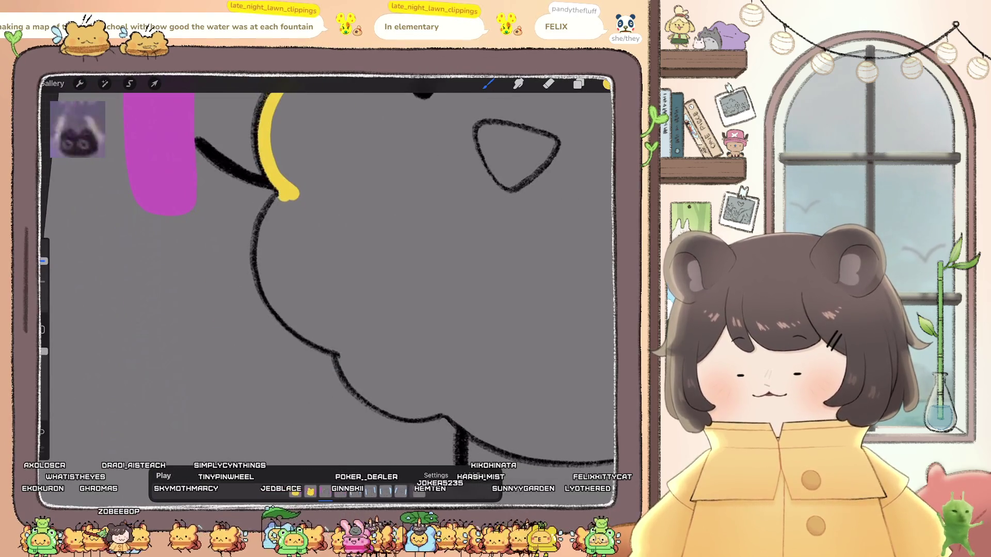
left_click_drag(263, 243, 269, 293)
left_click_drag(300, 326, 345, 350)
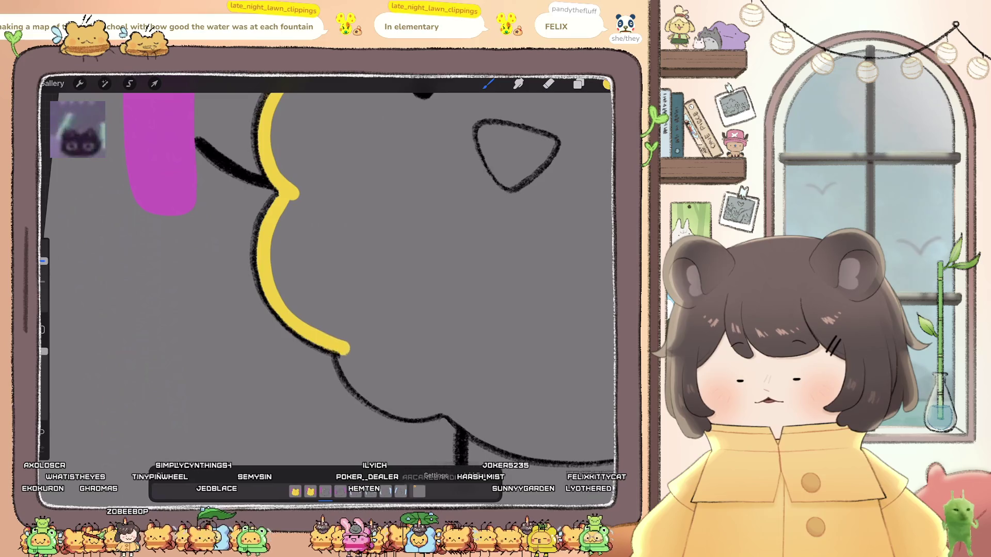
key("ctrl+z")
key("ctrl+z")
mouse_move(283, 193)
left_mouse_down()
mouse_move(274, 222)
mouse_move(289, 279)
mouse_move(315, 300)
mouse_move(351, 305)
left_mouse_up()
- Trace the yellow line further down the side, around the bottom curve and past the arm
scroll(325, 279, "down", 5)
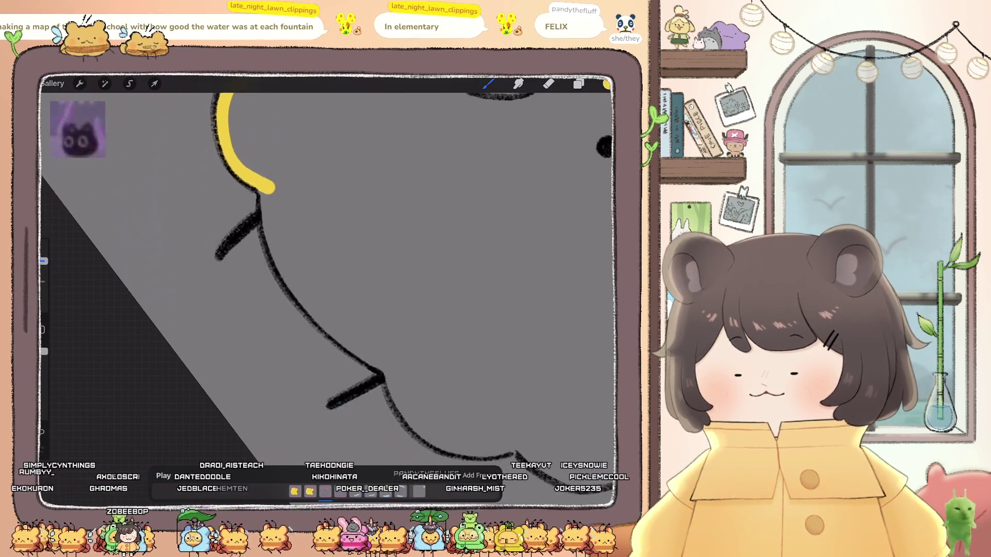
mouse_move(269, 190)
left_mouse_down()
mouse_move(260, 199)
mouse_move(279, 256)
mouse_move(304, 300)
left_mouse_up()
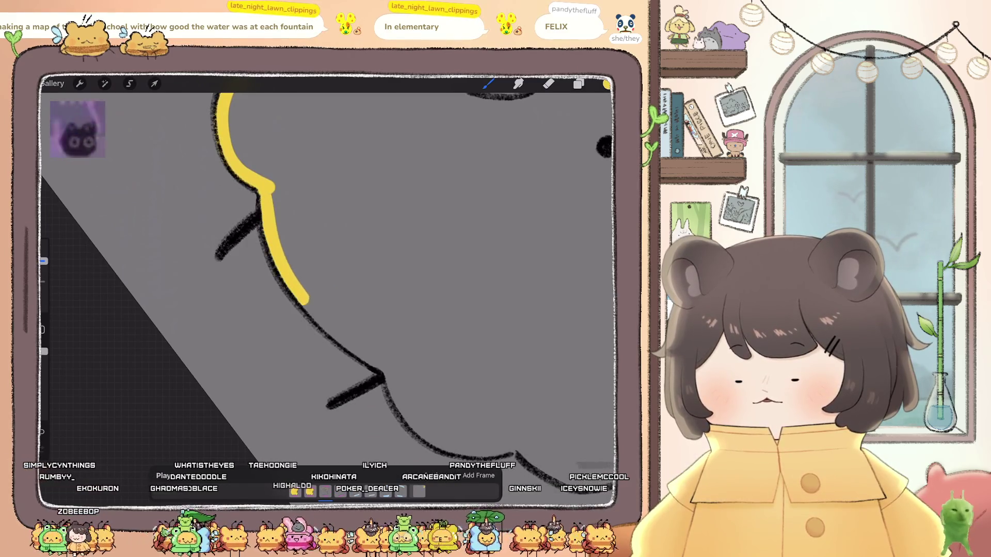
left_click_drag(343, 338, 382, 376)
scroll(325, 279, "down", 5)
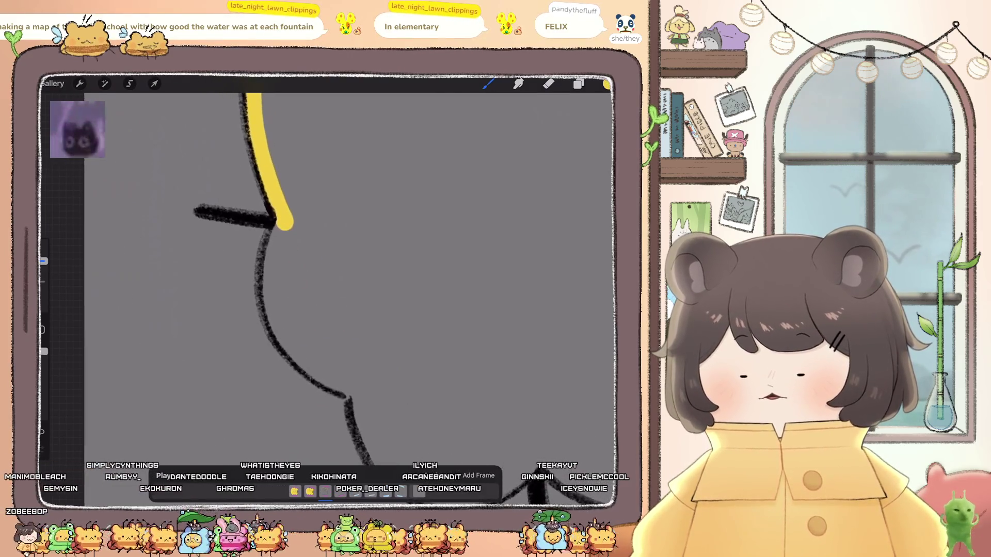
mouse_move(270, 205)
left_mouse_down()
mouse_move(256, 240)
mouse_move(261, 281)
mouse_move(289, 326)
mouse_move(336, 349)
left_mouse_up()
scroll(325, 279, "down", 5)
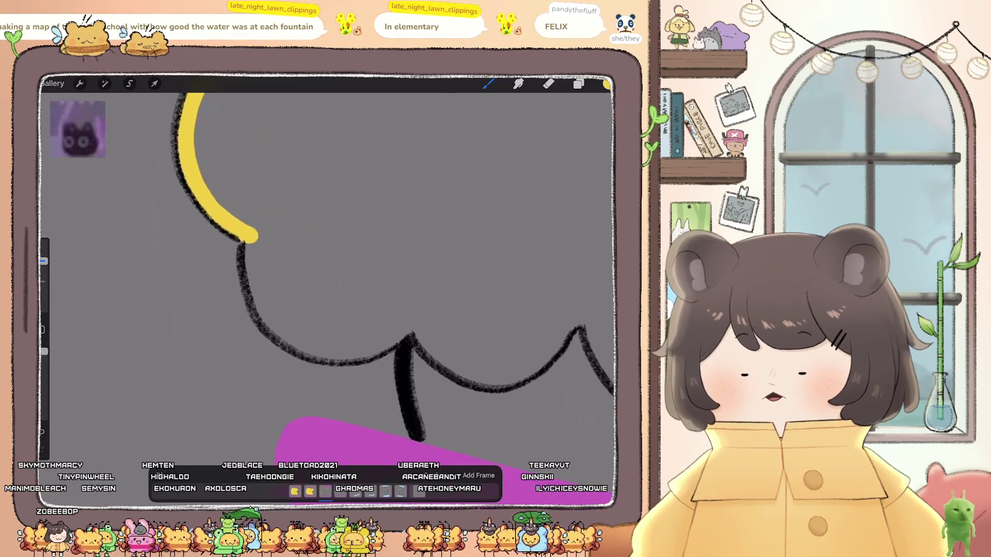
mouse_move(251, 236)
left_mouse_down()
mouse_move(260, 286)
mouse_move(289, 330)
mouse_move(335, 354)
mouse_move(387, 341)
left_mouse_up()
scroll(392, 268, "down", 5)
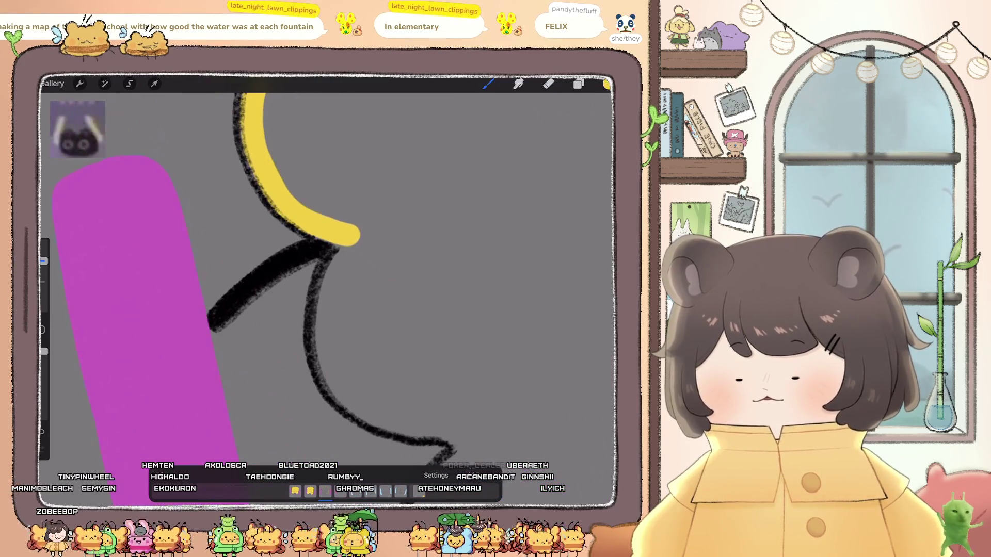
mouse_move(357, 237)
left_mouse_down()
mouse_move(333, 271)
mouse_move(323, 330)
mouse_move(338, 387)
mouse_move(389, 420)
left_mouse_up()
scroll(319, 279, "down", 5)
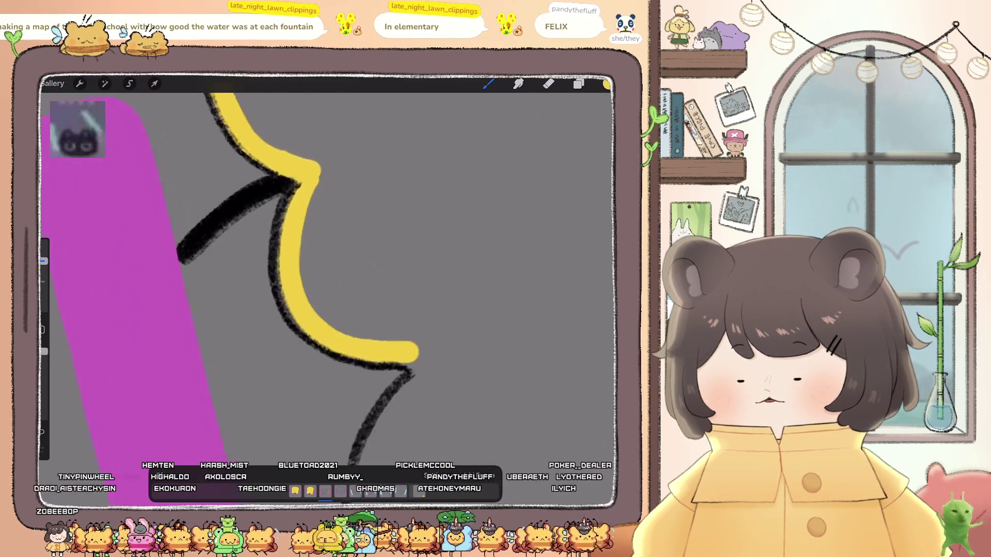
left_click_drag(363, 267, 354, 285)
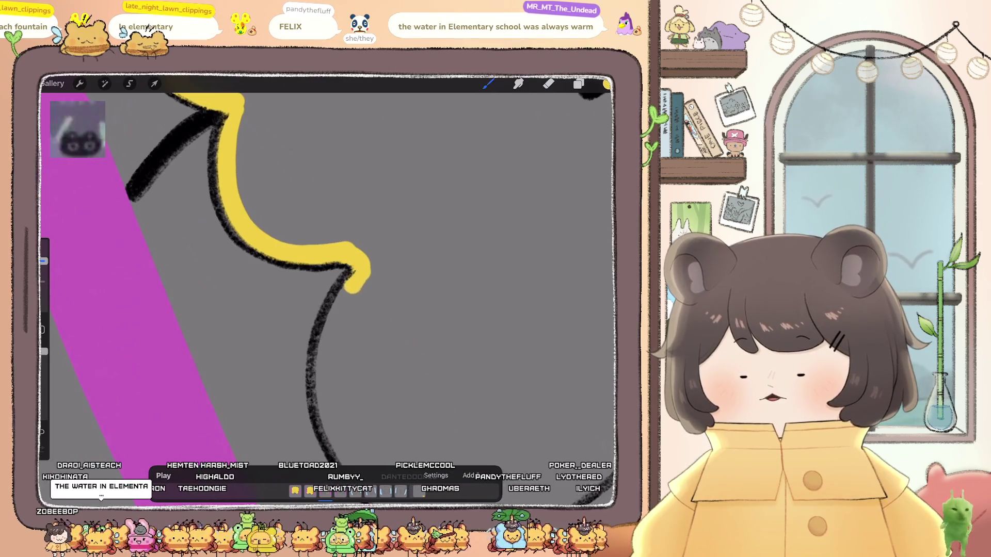
left_click_drag(330, 351, 325, 398)
- Close the notch, trace the bottom and lower right, and join the yellow segments
scroll(361, 258, "down", 3)
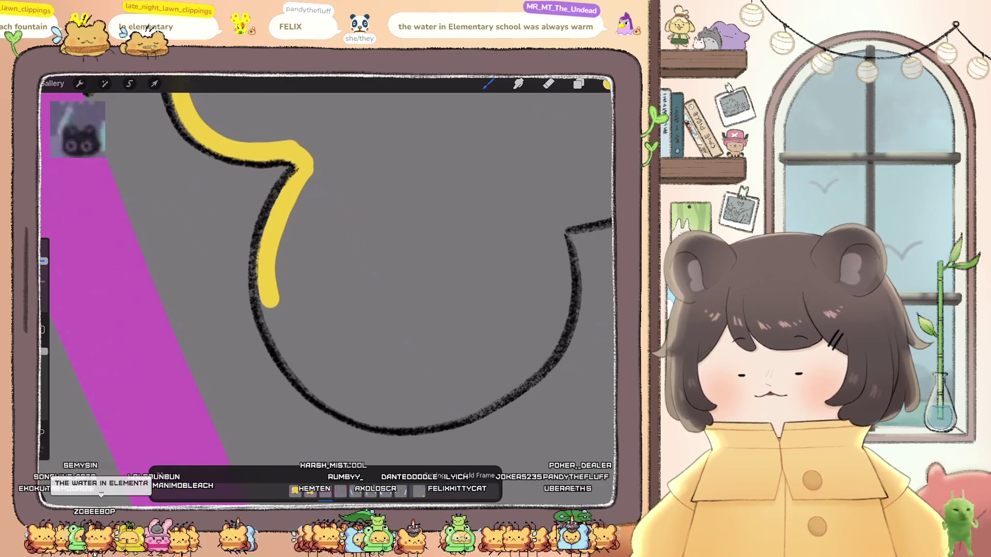
mouse_move(291, 214)
left_mouse_down()
mouse_move(277, 274)
mouse_move(285, 349)
left_mouse_up()
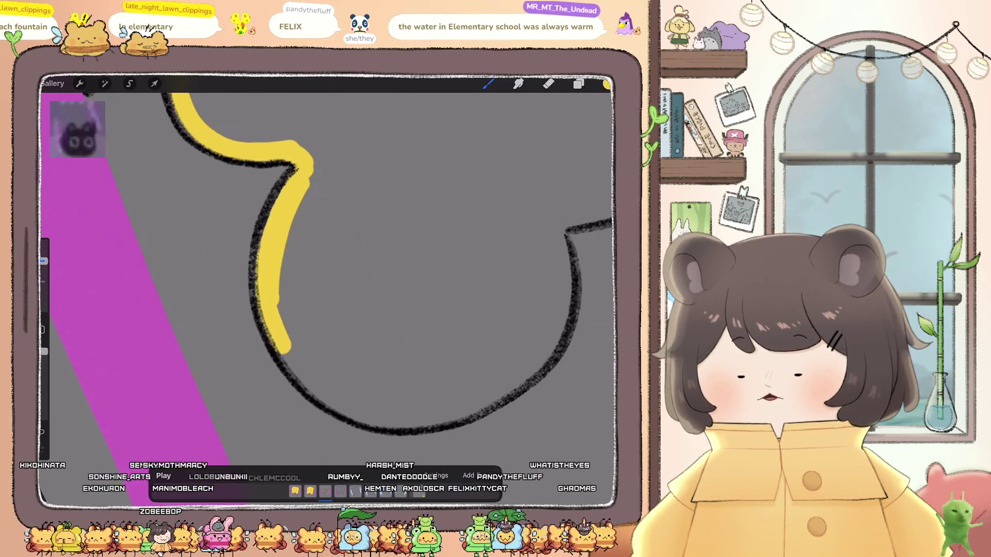
left_click_drag(333, 398, 397, 422)
left_click_drag(462, 413, 514, 379)
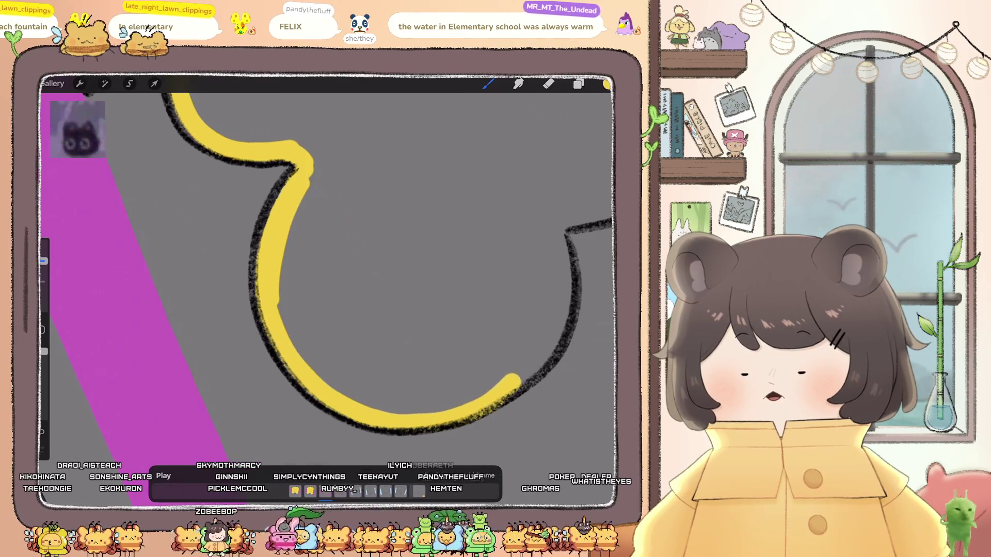
left_click_drag(330, 258, 134, 217)
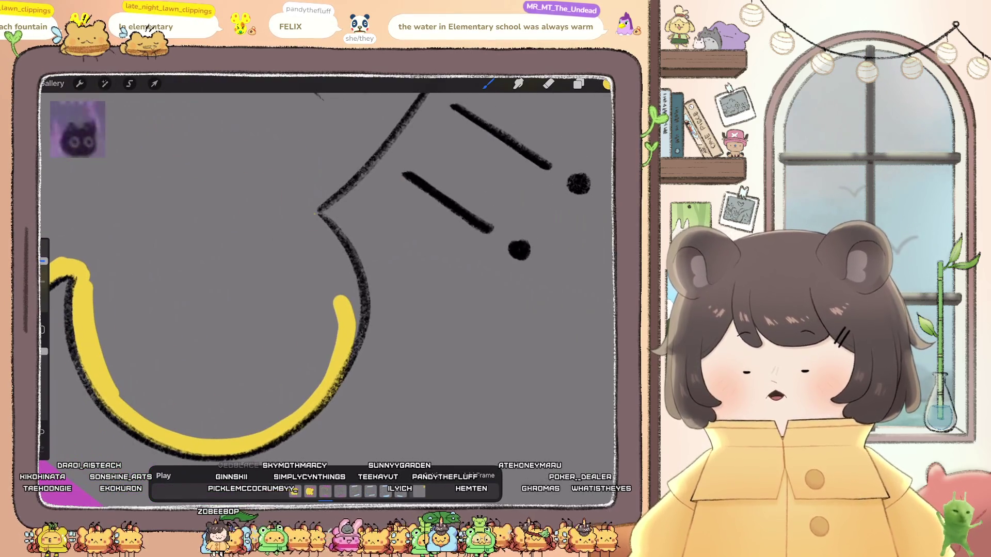
left_click_drag(312, 219, 356, 305)
mouse_move(312, 220)
left_mouse_down()
mouse_move(343, 211)
mouse_move(321, 199)
left_mouse_up()
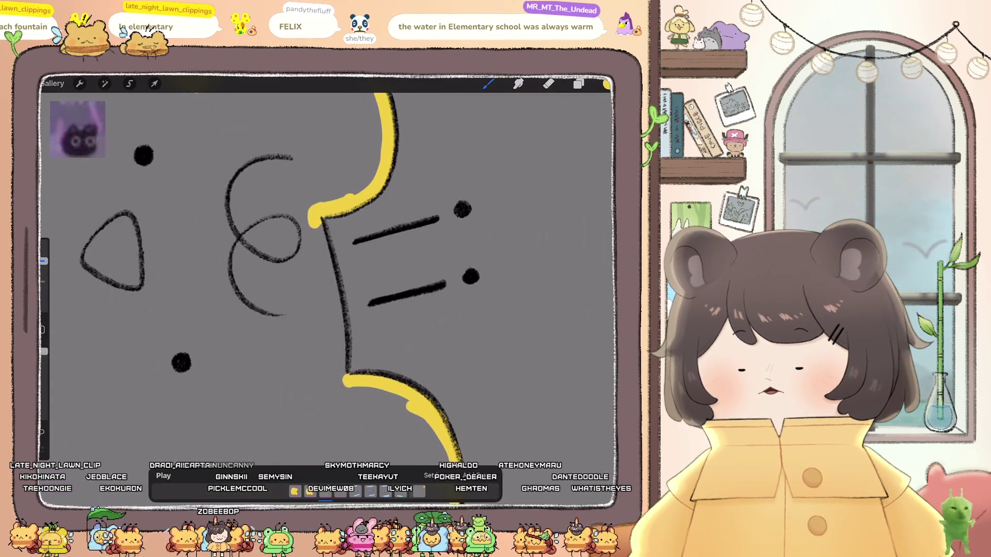
left_click_drag(326, 271, 342, 361)
- Try a yellow ColorDrop fill on the bear, then undo it
mouse_move(606, 84)
left_mouse_down()
mouse_move(180, 258)
mouse_move(242, 289)
left_mouse_up()
scroll(330, 279, "down", 5)
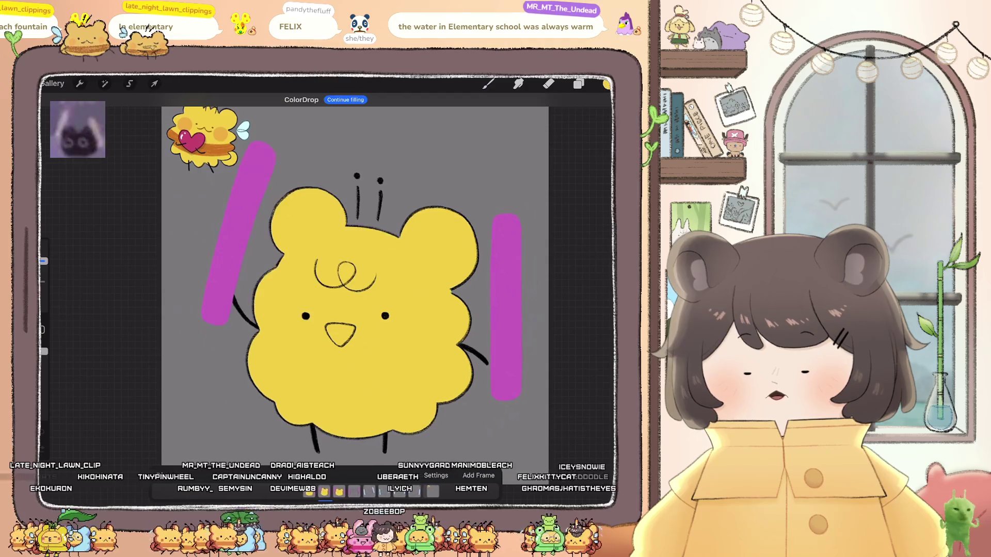
key("ctrl+z")
- Select the next frame's layer and begin the yellow outline along the bear's head
scroll(280, 280, "up", 5)
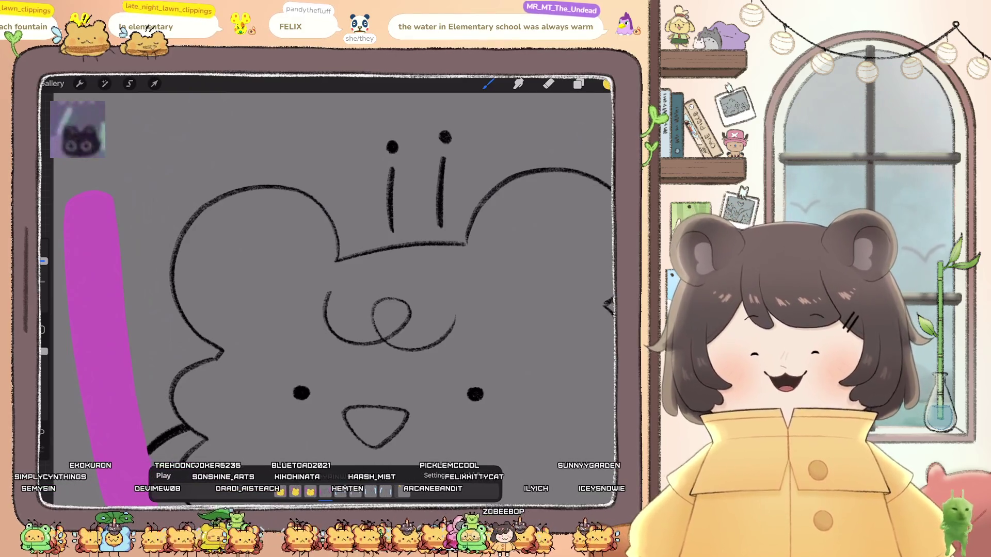
left_click(579, 83)
left_click(521, 398)
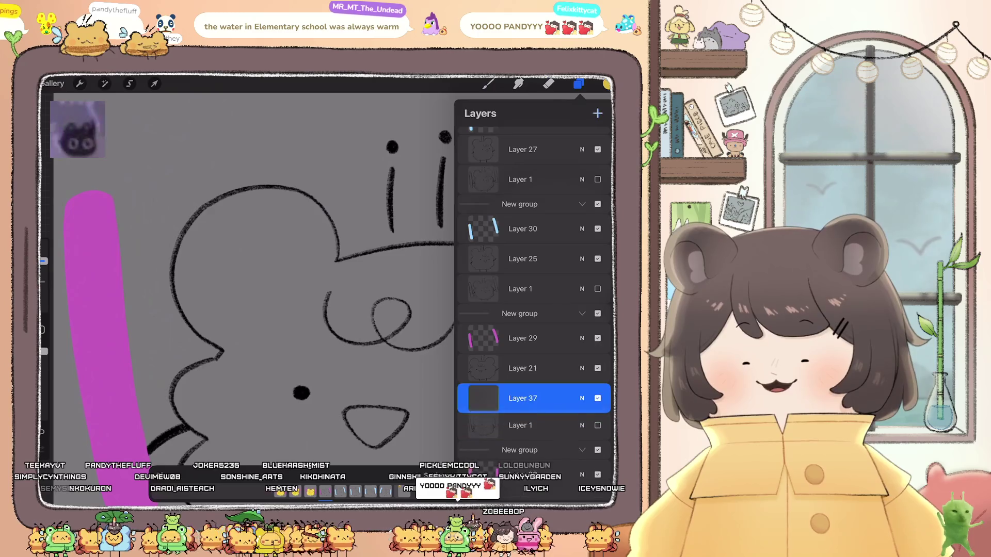
left_click(578, 84)
scroll(330, 278, "up", 5)
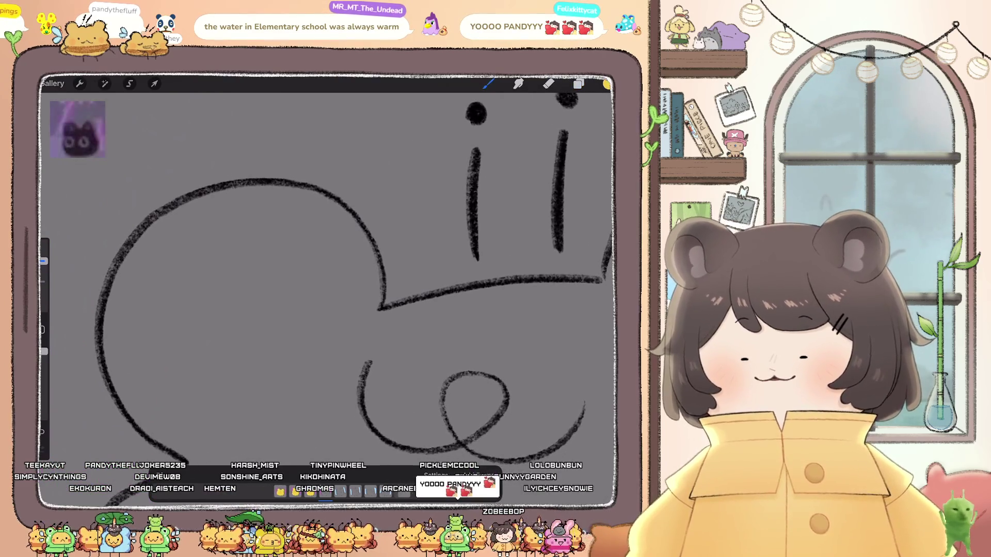
mouse_move(341, 219)
left_mouse_down()
mouse_move(366, 253)
mouse_move(287, 250)
mouse_move(309, 183)
mouse_move(284, 225)
mouse_move(317, 297)
left_mouse_up()
left_click_drag(369, 323, 440, 309)
- Continue the yellow line down the outline and along the bear's lower edge
scroll(330, 289, "up", 3)
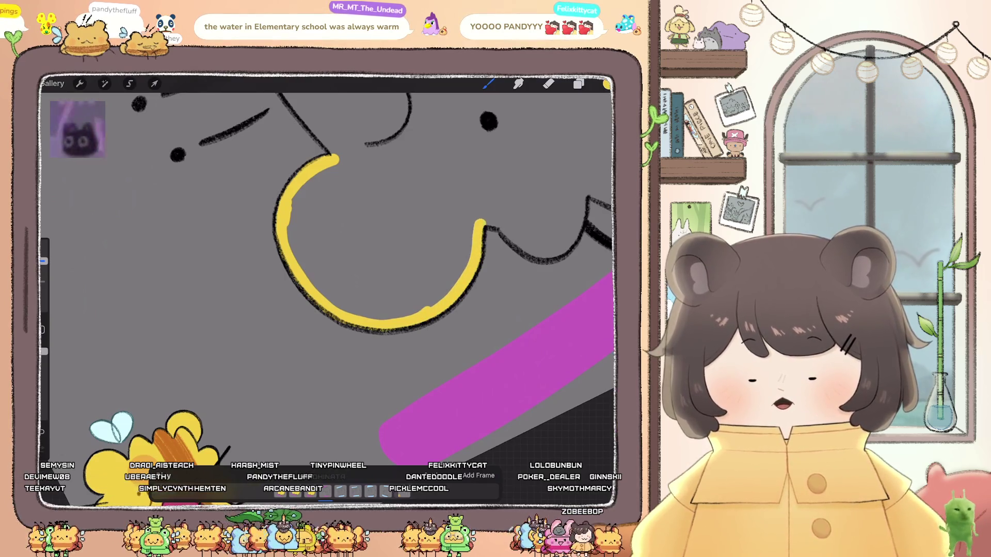
mouse_move(412, 265)
left_mouse_down()
mouse_move(354, 211)
mouse_move(310, 227)
left_mouse_up()
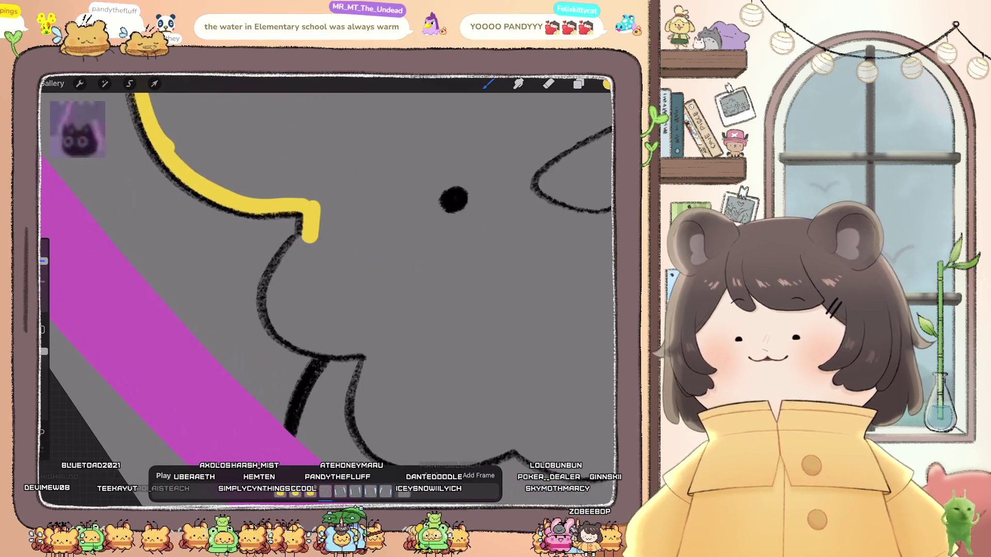
mouse_move(305, 245)
left_mouse_down()
mouse_move(271, 307)
mouse_move(333, 343)
left_mouse_up()
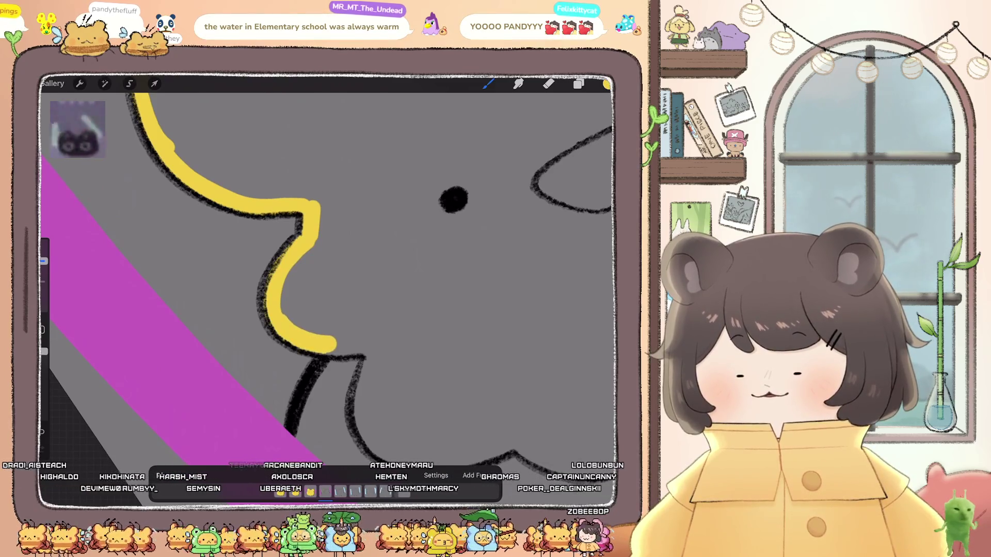
scroll(325, 268, "down", 5)
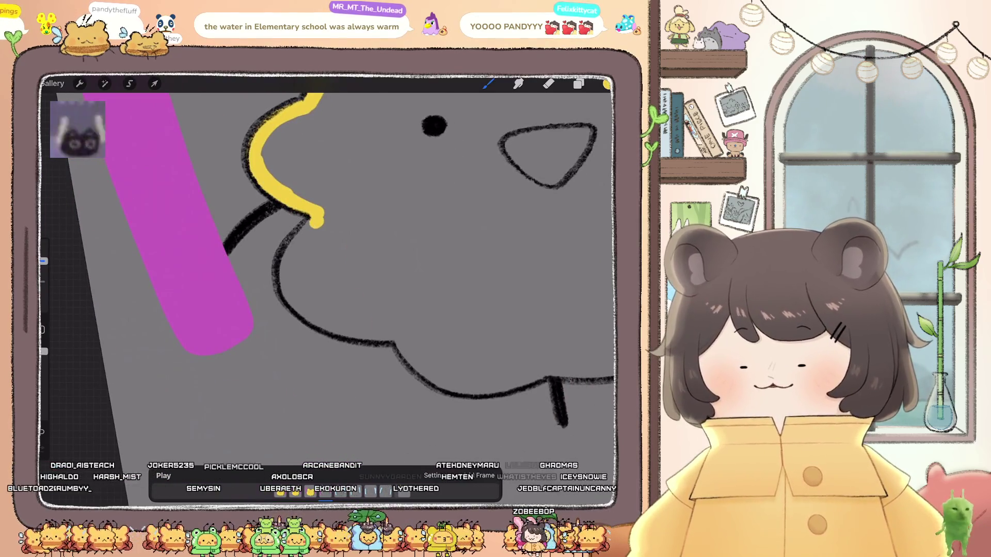
mouse_move(293, 252)
left_mouse_down()
mouse_move(286, 291)
mouse_move(347, 331)
left_mouse_up()
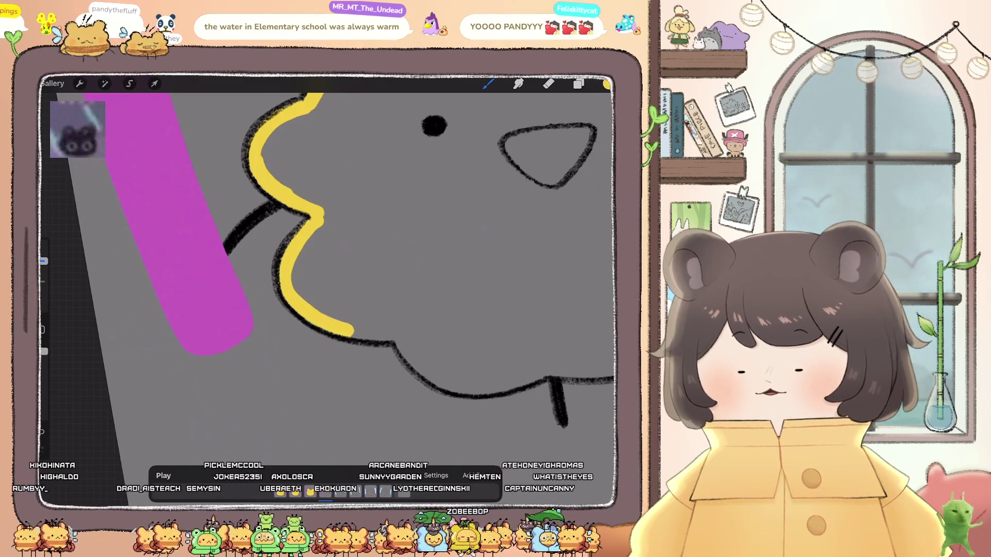
scroll(325, 268, "down", 5)
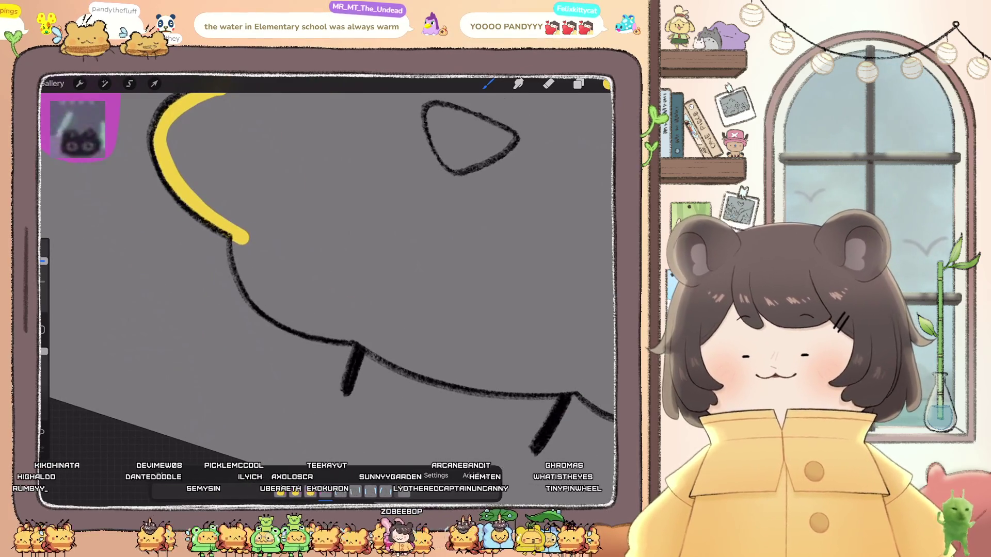
left_click_drag(241, 251, 247, 280)
left_click_drag(279, 314, 347, 333)
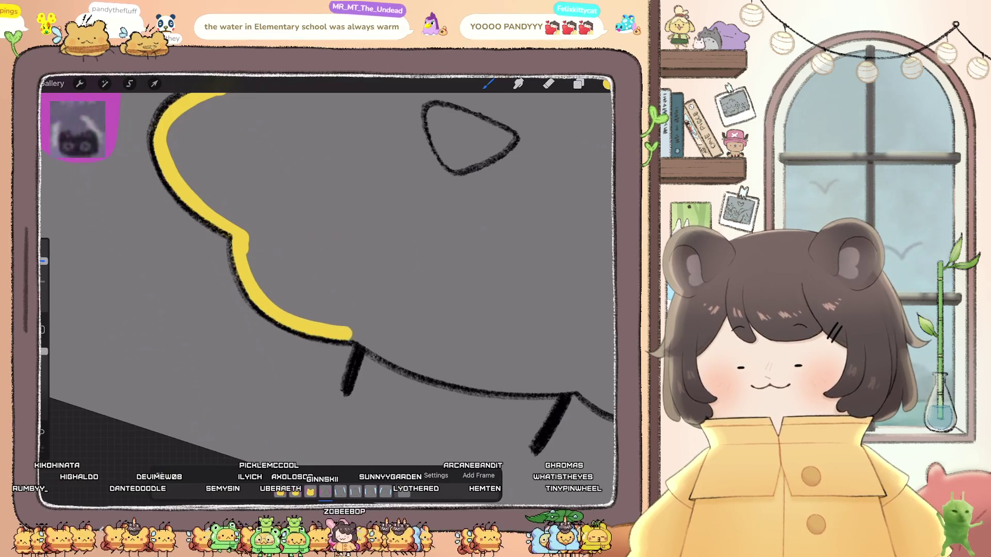
scroll(331, 268, "down", 5)
left_click(570, 167)
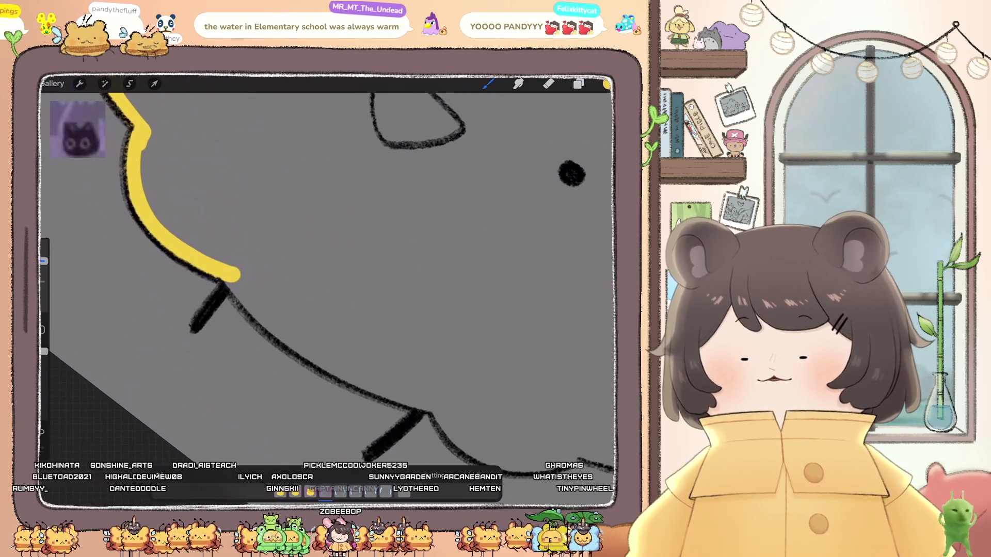
- Trace yellow along the bottom curve and side, bridging the gap between segments
left_click_drag(234, 279, 262, 316)
left_click_drag(333, 366, 413, 398)
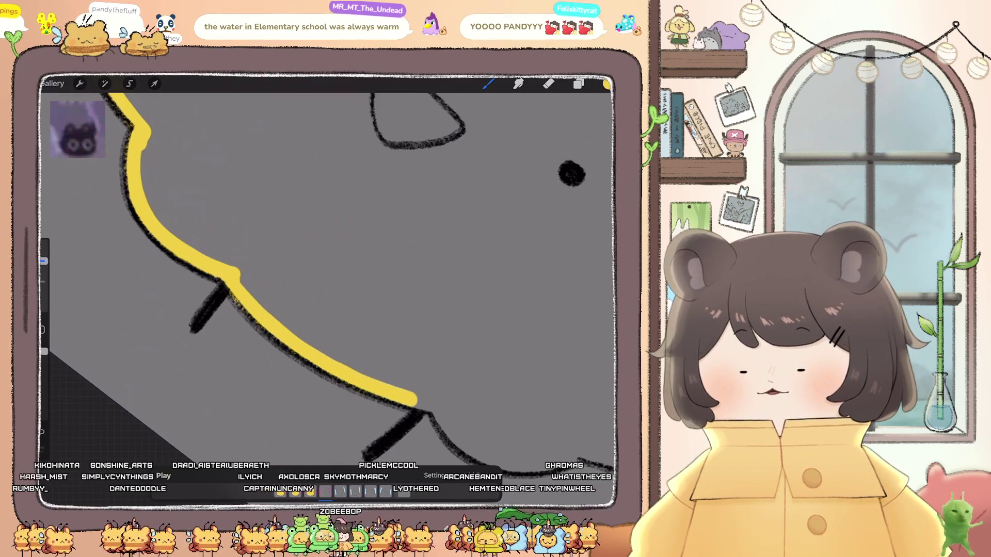
scroll(330, 269, "down", 5)
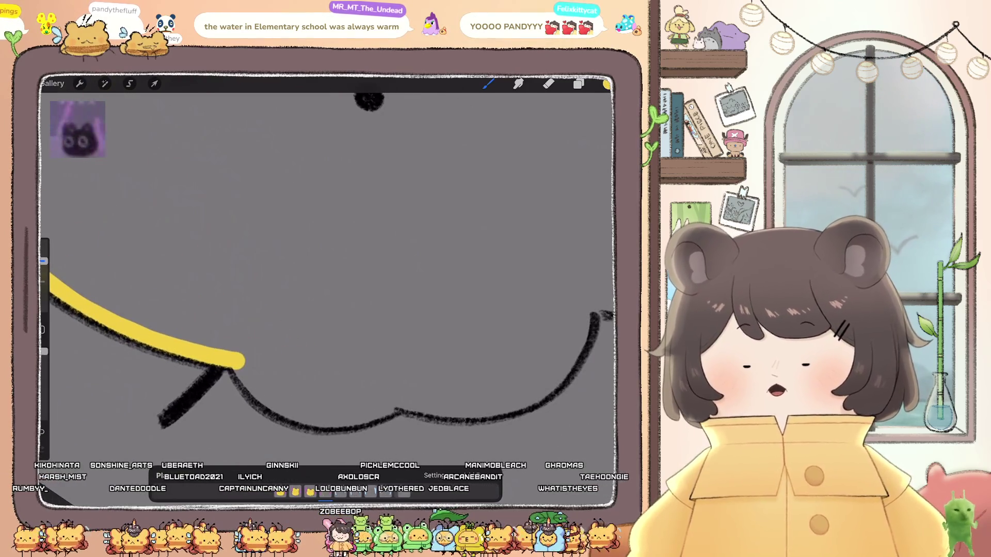
left_click_drag(248, 381, 299, 416)
left_click_drag(384, 413, 410, 398)
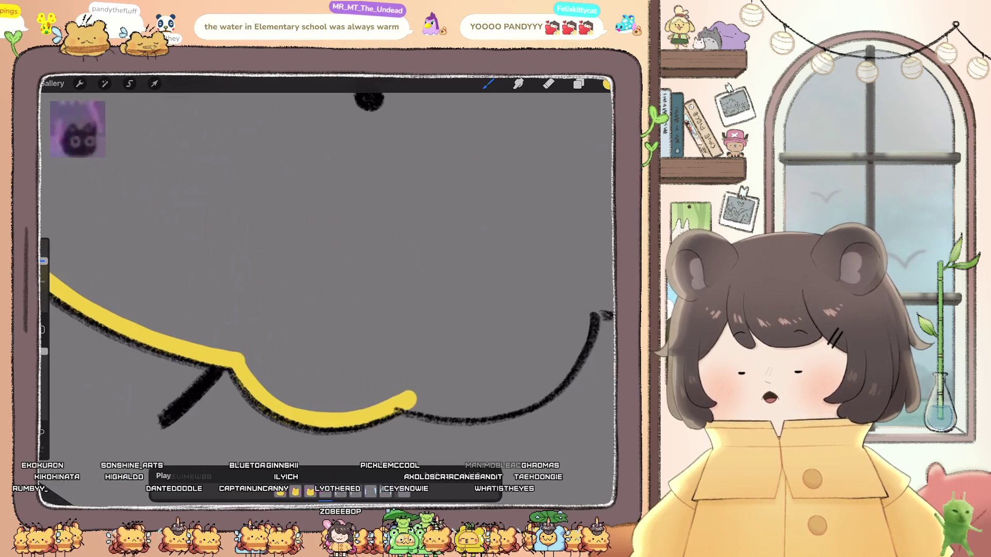
scroll(330, 268, "down", 5)
left_click_drag(372, 223, 400, 237)
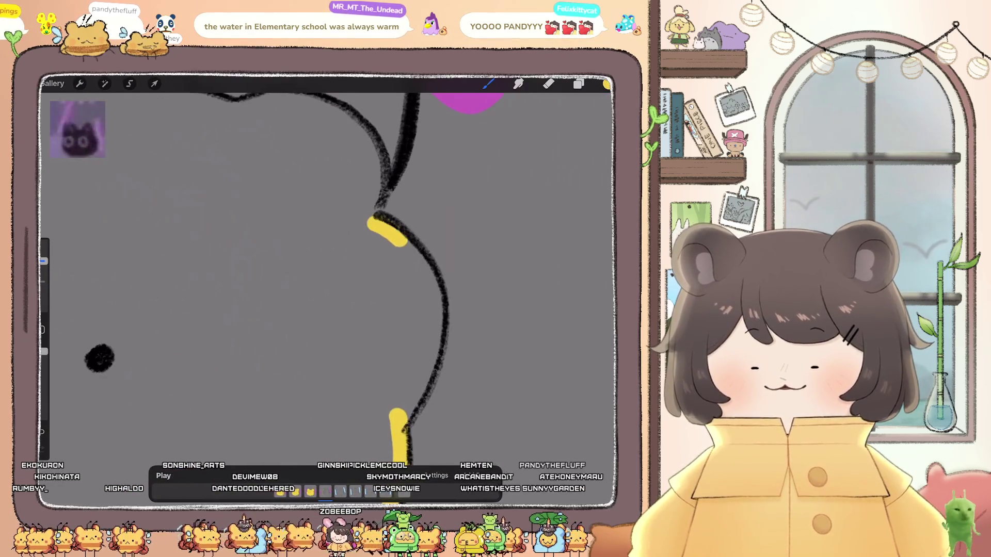
left_click_drag(431, 290, 434, 344)
left_click_drag(413, 398, 396, 416)
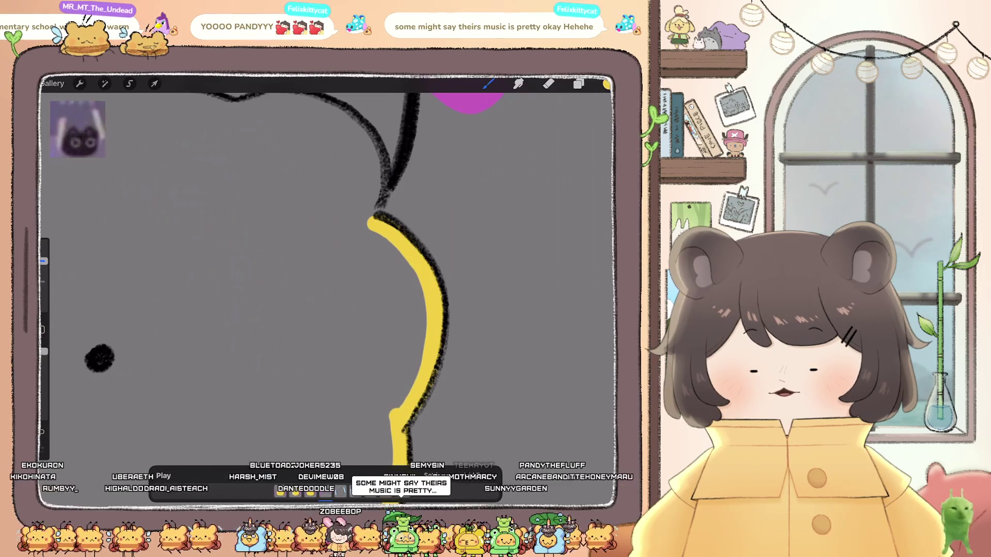
scroll(325, 258, "up", 5)
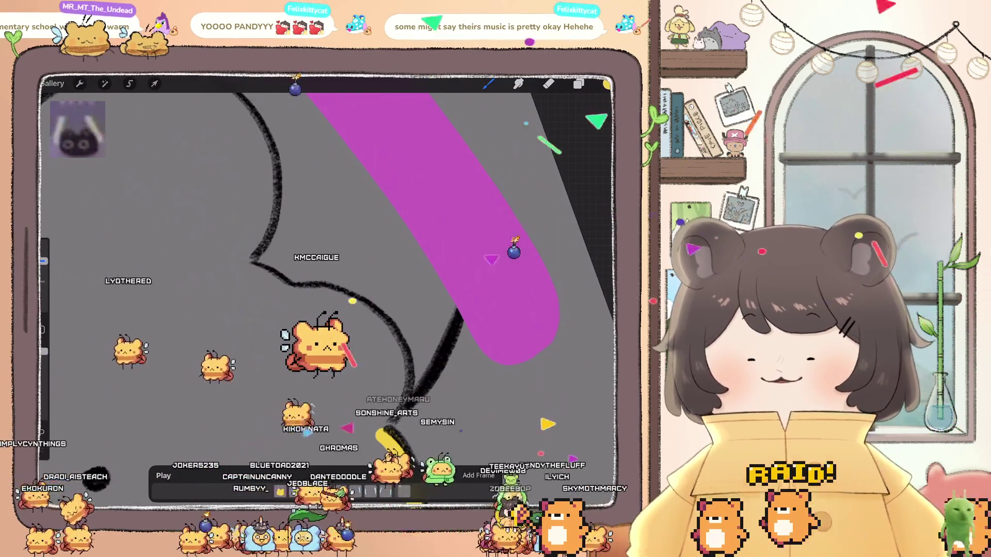
- Trace the remaining fluffy bumps, thicken the upper curve and close the bottom-corner gap
left_click_drag(304, 295, 400, 428)
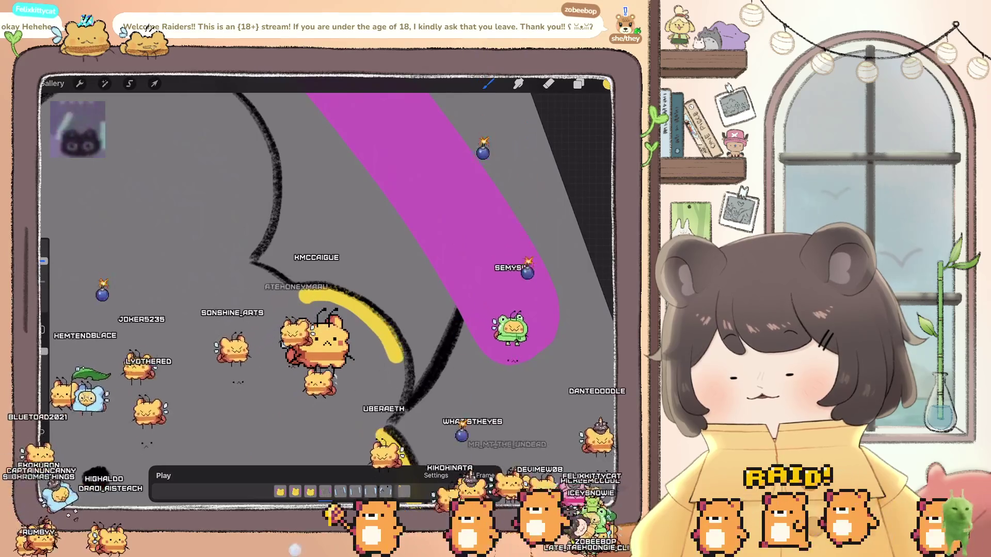
scroll(330, 279, "down", 2)
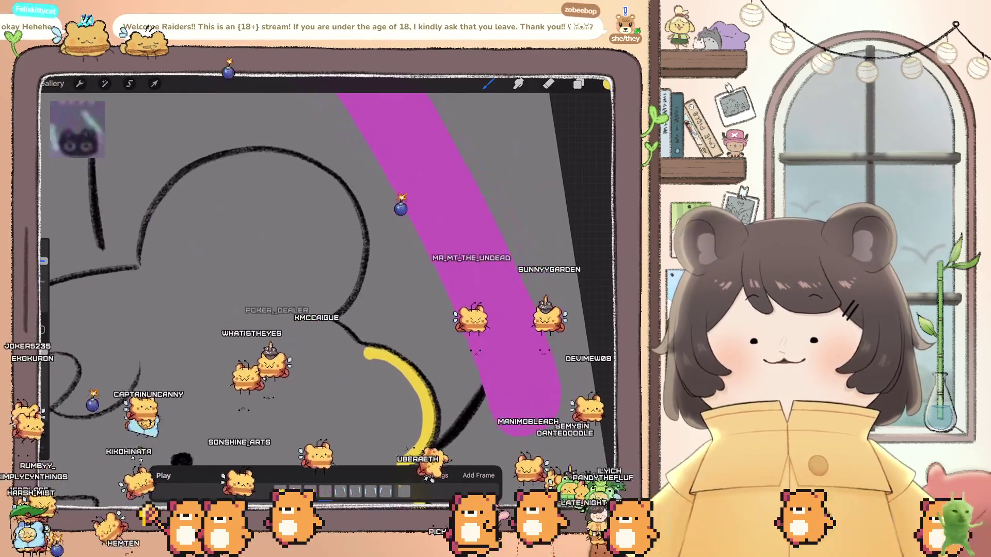
scroll(330, 278, "up", 2)
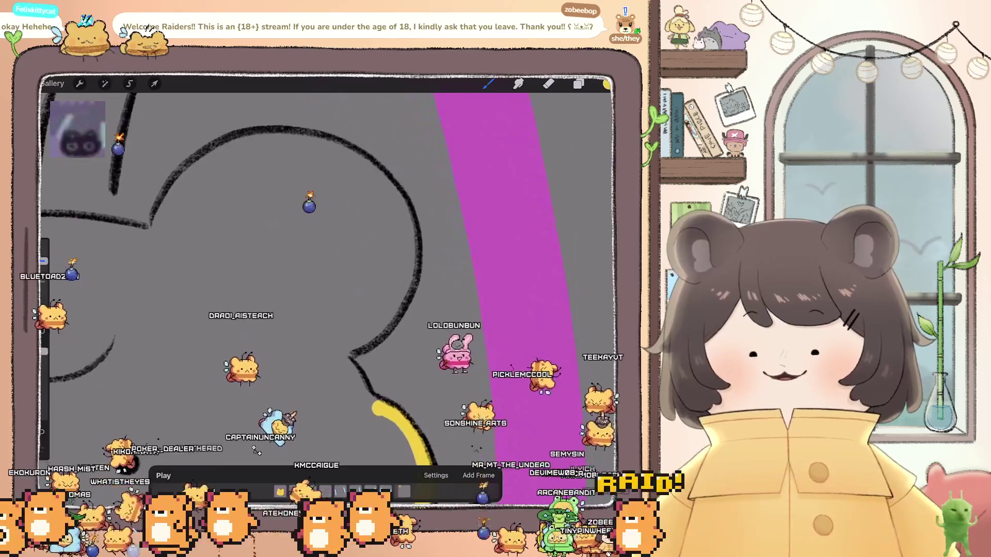
left_click_drag(338, 357, 376, 409)
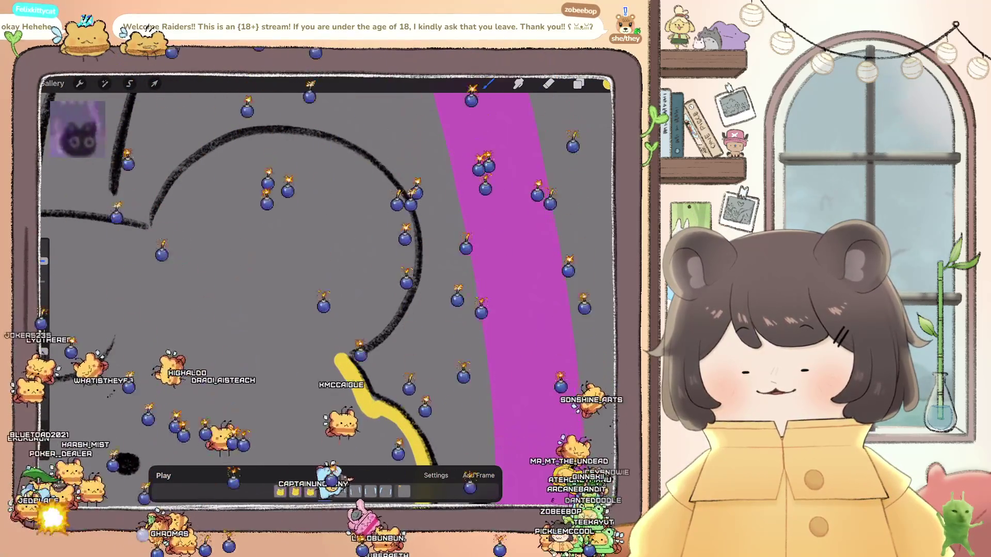
scroll(330, 289, "down", 2)
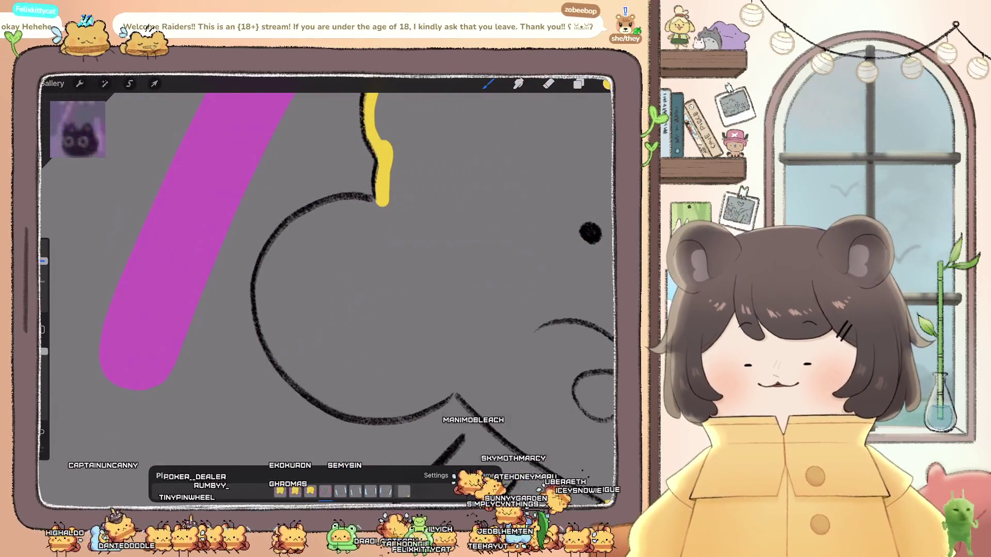
mouse_move(381, 205)
left_mouse_down()
mouse_move(356, 208)
mouse_move(271, 256)
left_mouse_up()
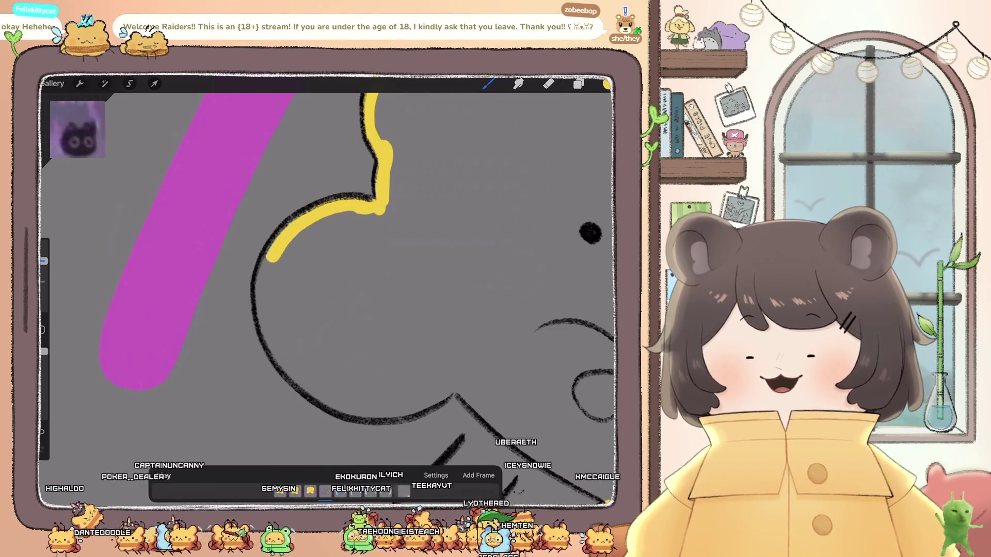
left_click_drag(372, 209, 299, 231)
left_click_drag(266, 325, 309, 386)
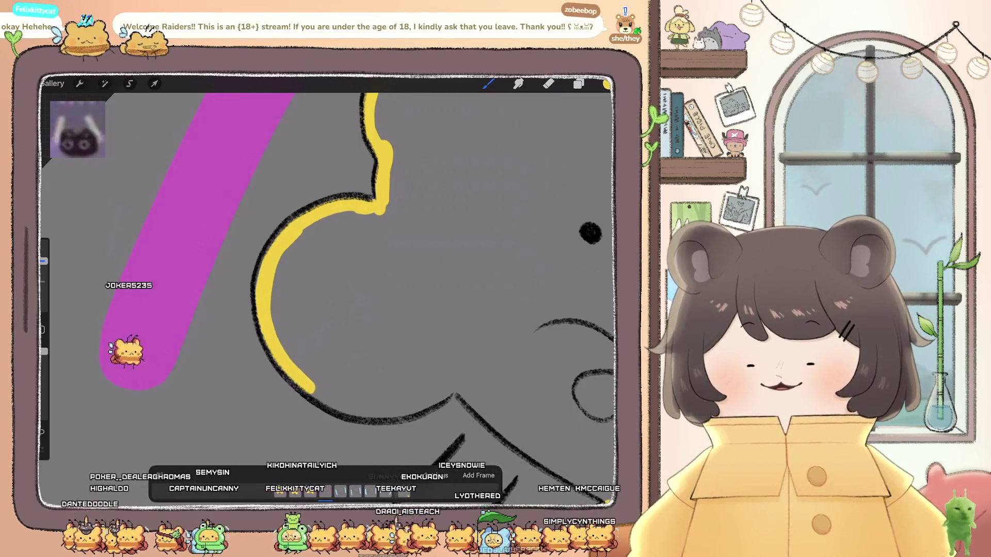
left_click_drag(385, 413, 420, 397)
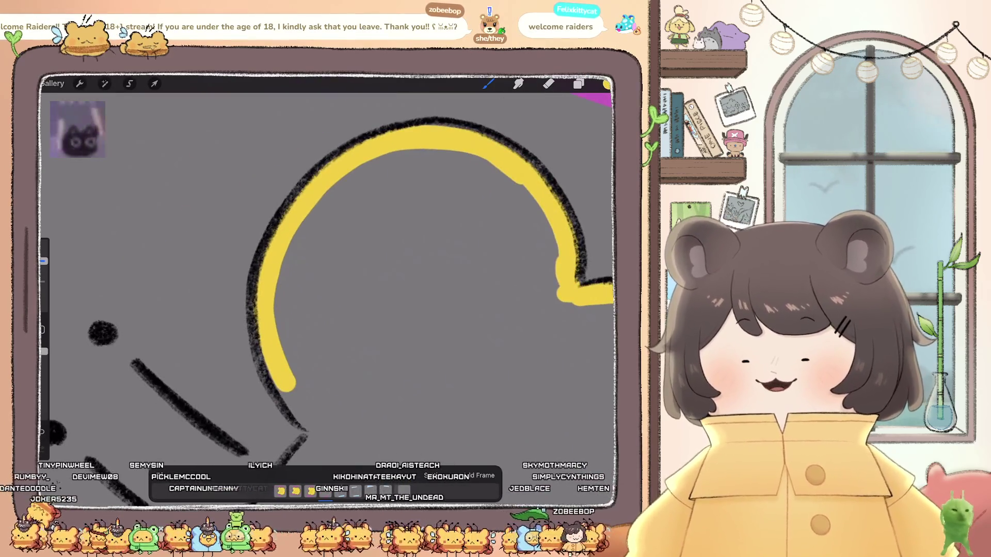
mouse_move(386, 251)
left_mouse_down()
mouse_move(395, 264)
mouse_move(354, 277)
mouse_move(332, 221)
mouse_move(339, 310)
left_mouse_up()
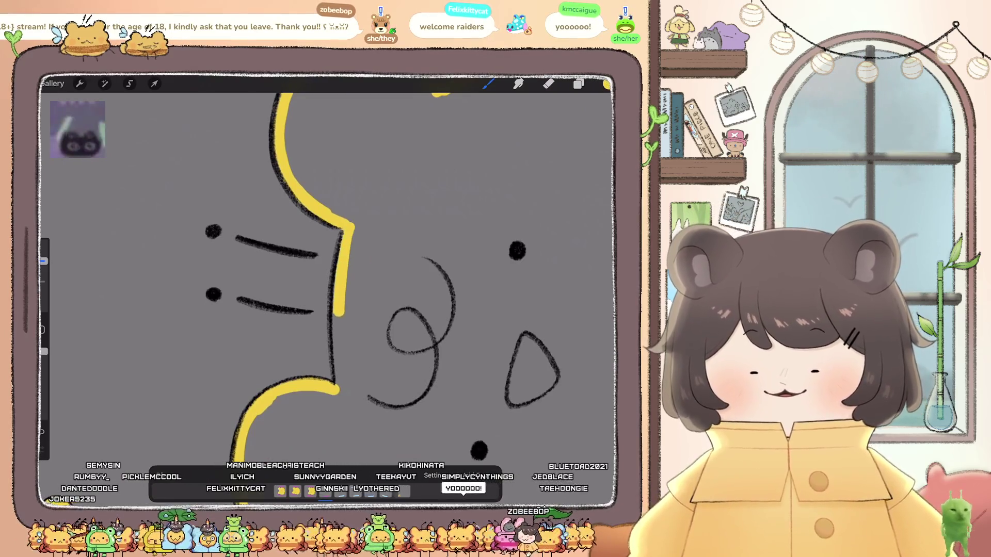
left_click_drag(343, 381, 340, 393)
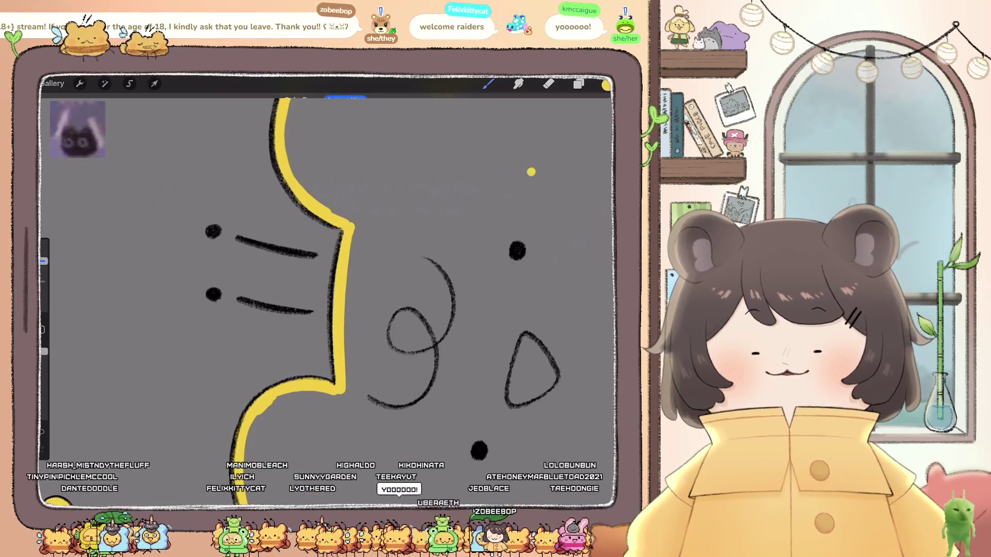
- ColorDrop fill the bear yellow, then stop the animation playback
left_click_drag(606, 84, 424, 309)
mouse_move(361, 284)
left_mouse_down()
mouse_move(320, 273)
mouse_move(359, 286)
left_mouse_up()
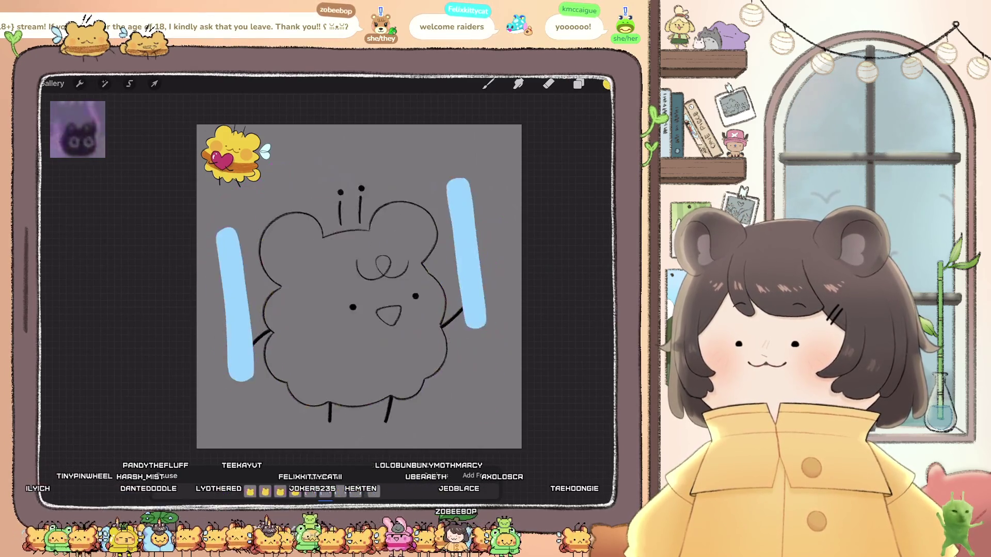
left_click(163, 476)
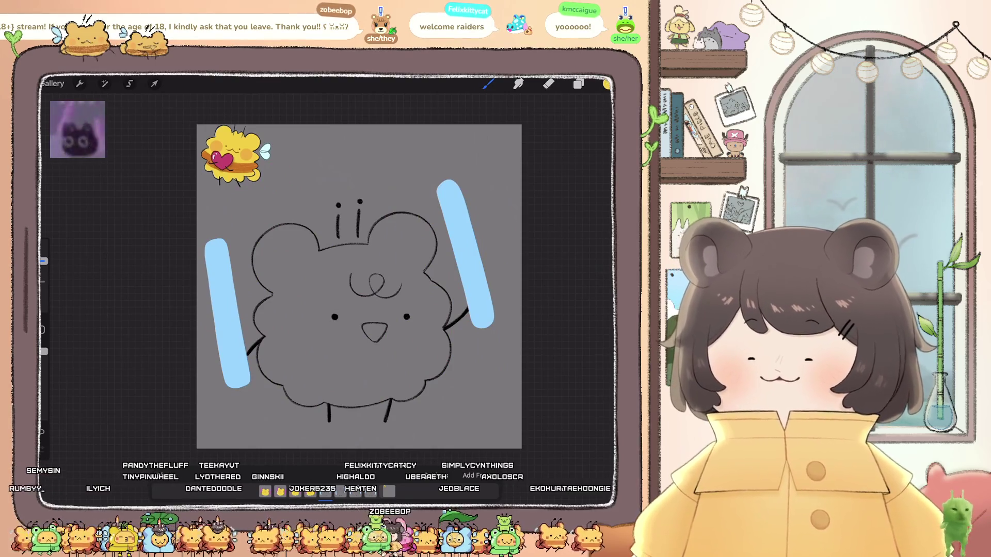
- Open the Raids artwork from the gallery, switch to another page, zoom in, and show layers
left_click(52, 83)
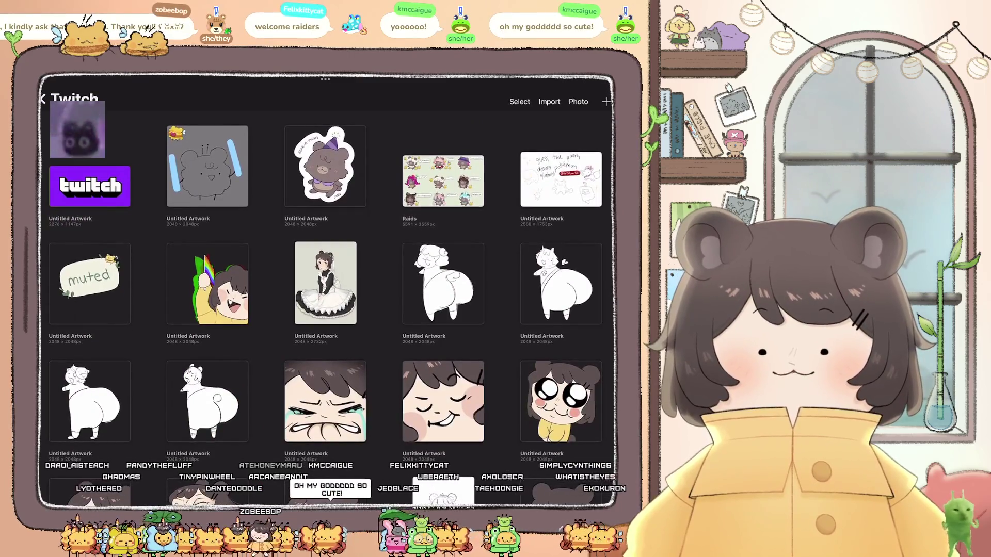
left_click(443, 181)
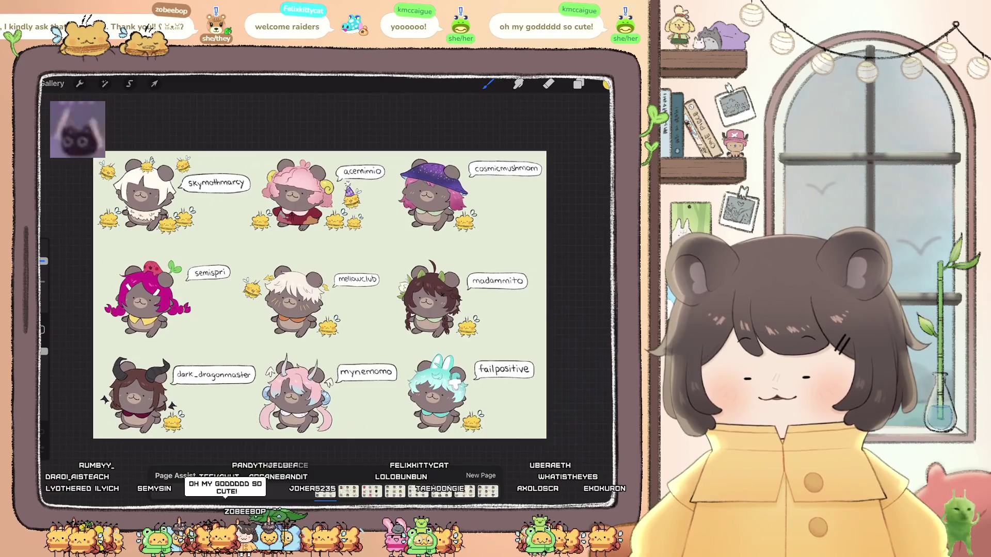
left_click(348, 492)
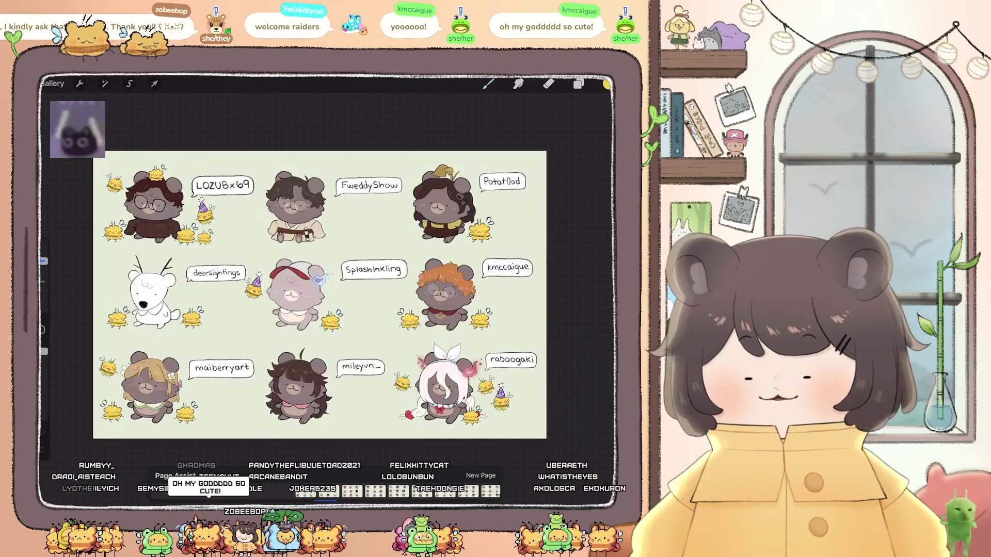
scroll(443, 294, "up", 5)
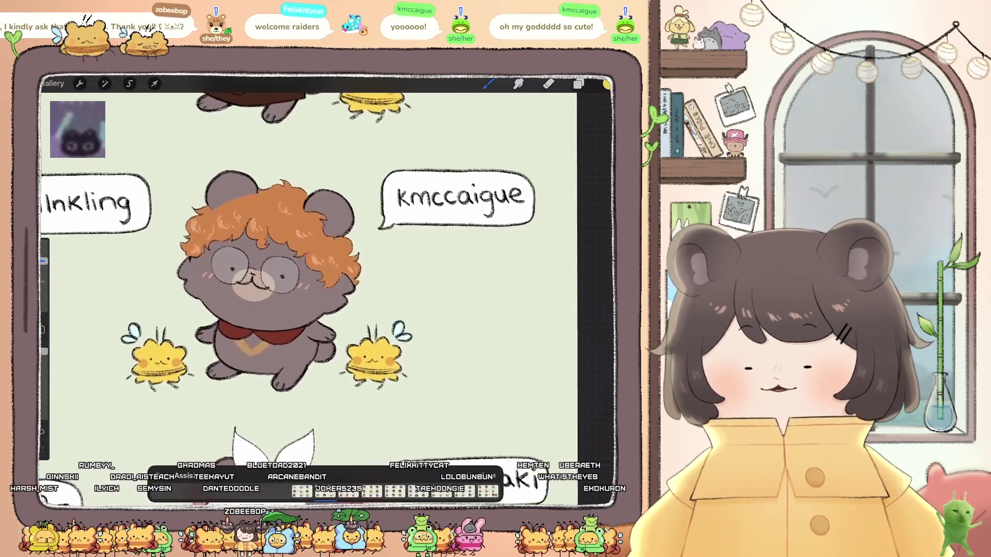
left_click(578, 83)
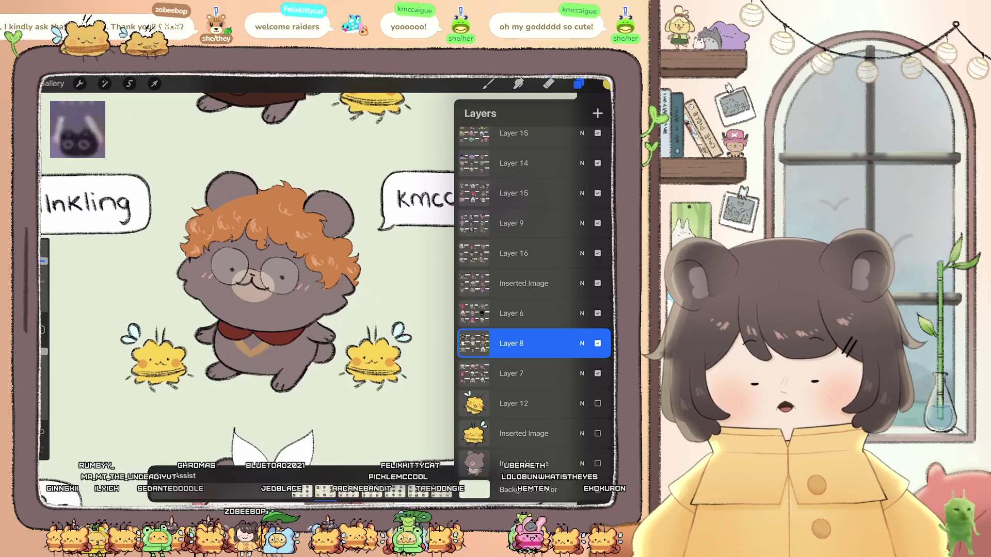
- Paste a copied bee beside the name bubble and merge it into Layer 8
left_click(513, 403)
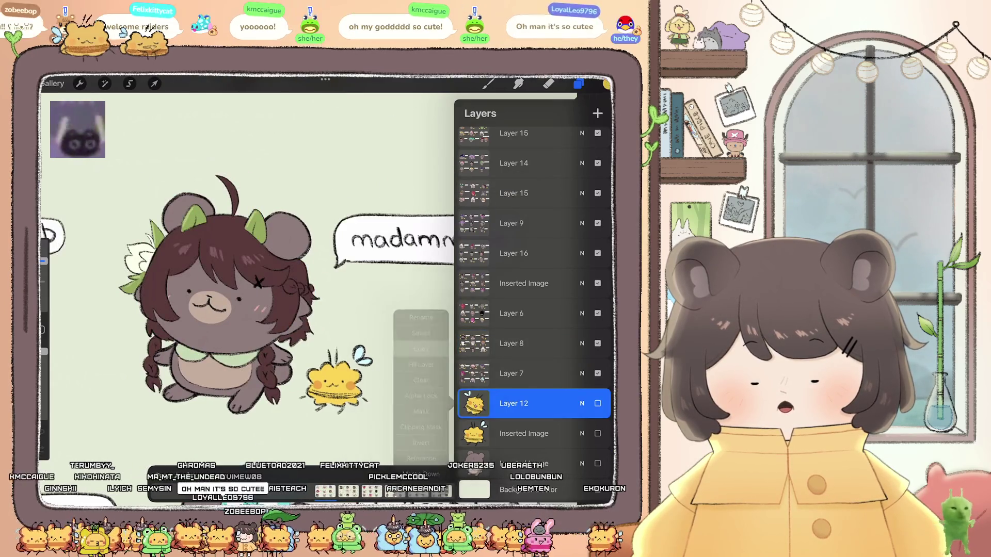
left_click(514, 343)
left_click(597, 113)
left_click_drag(511, 373, 547, 373)
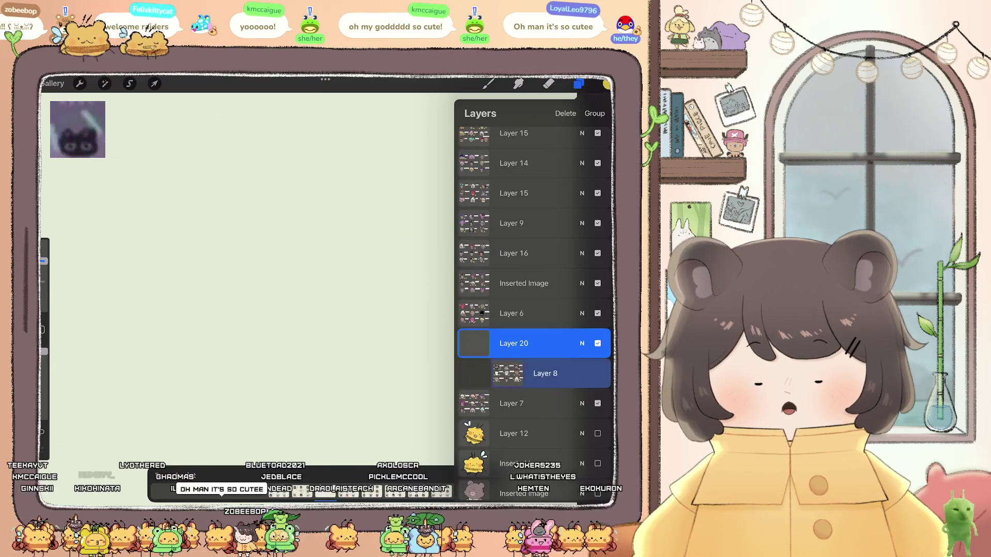
left_click(79, 83)
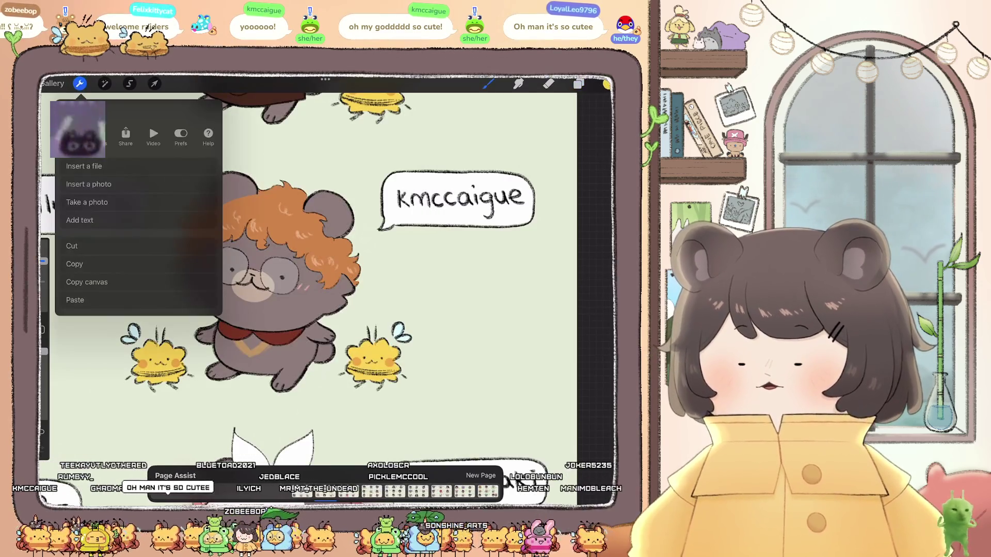
left_click(139, 300)
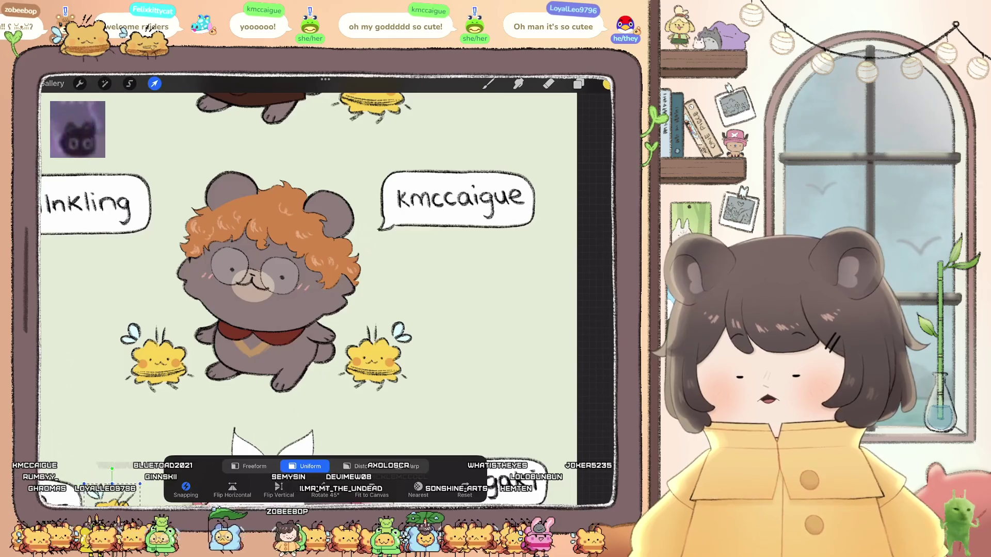
mouse_move(374, 356)
left_mouse_down()
mouse_move(369, 311)
mouse_move(390, 287)
left_mouse_up()
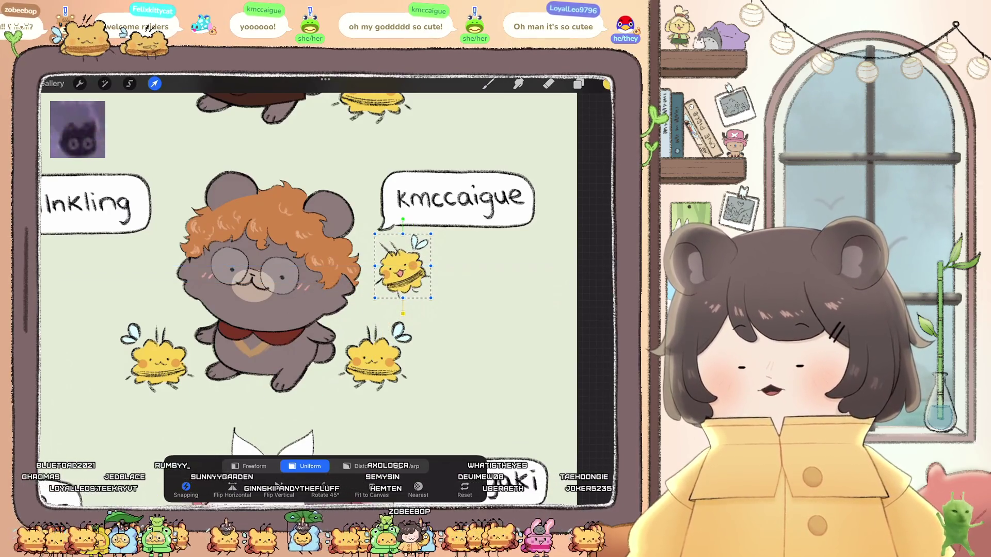
left_click(578, 83)
left_click(520, 328)
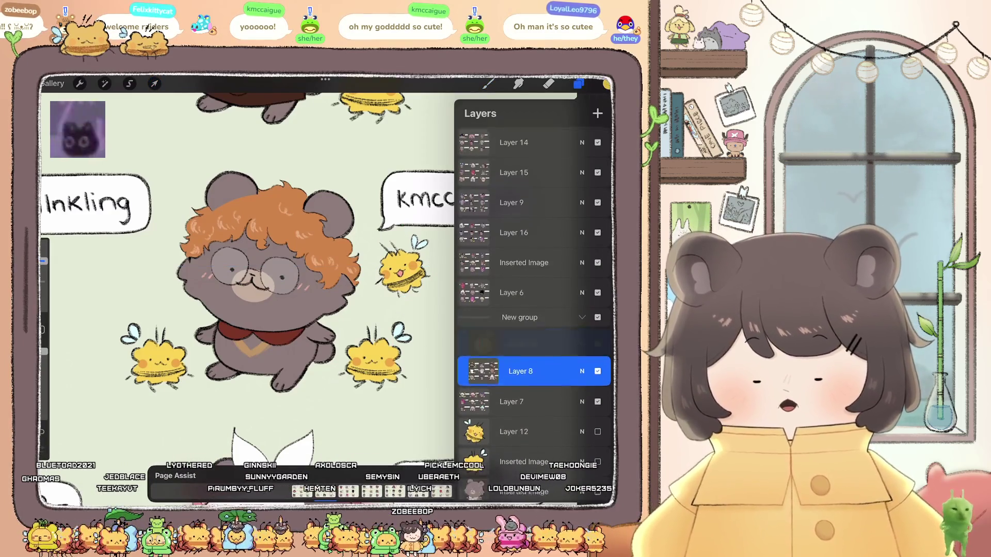
- Add empty layers above Layer 7 and Layer 6 and put each page into its own group
left_click(520, 373)
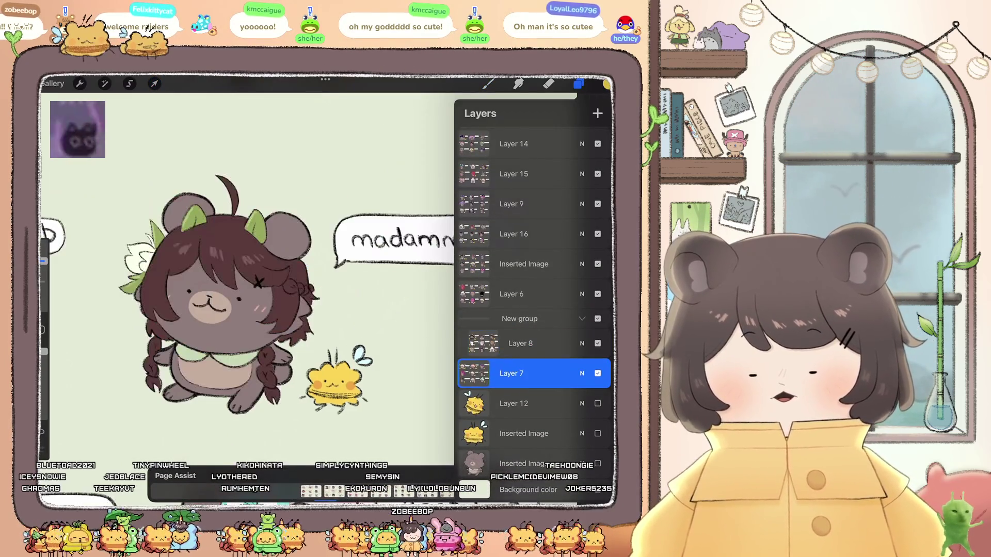
left_click(597, 113)
left_click(595, 113)
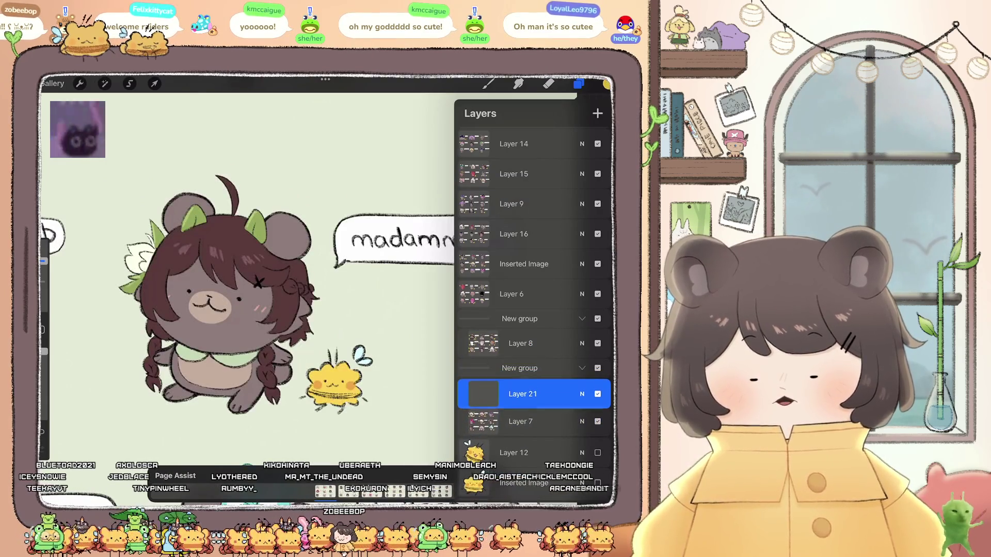
left_click(516, 294)
scroll(248, 289, "down", 10)
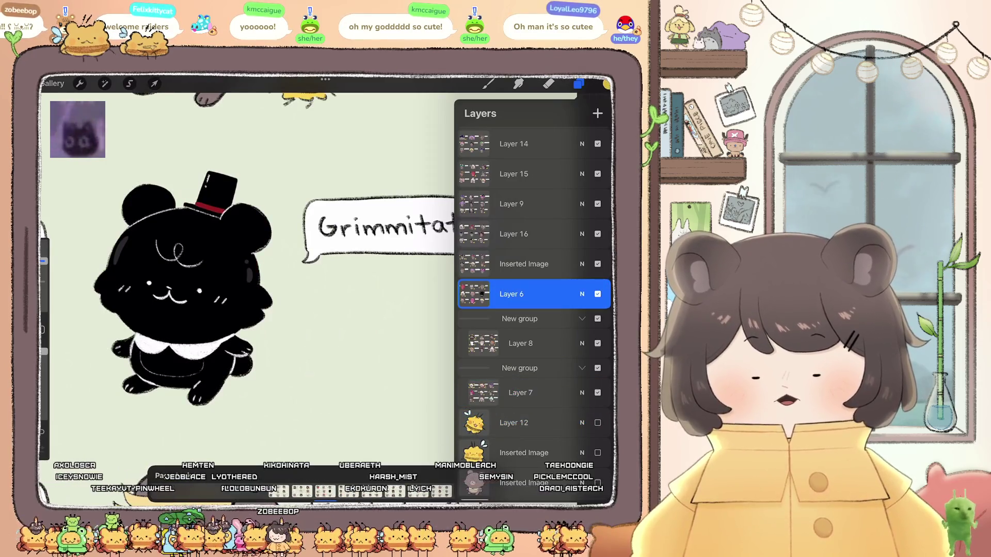
left_click(597, 113)
left_click(594, 113)
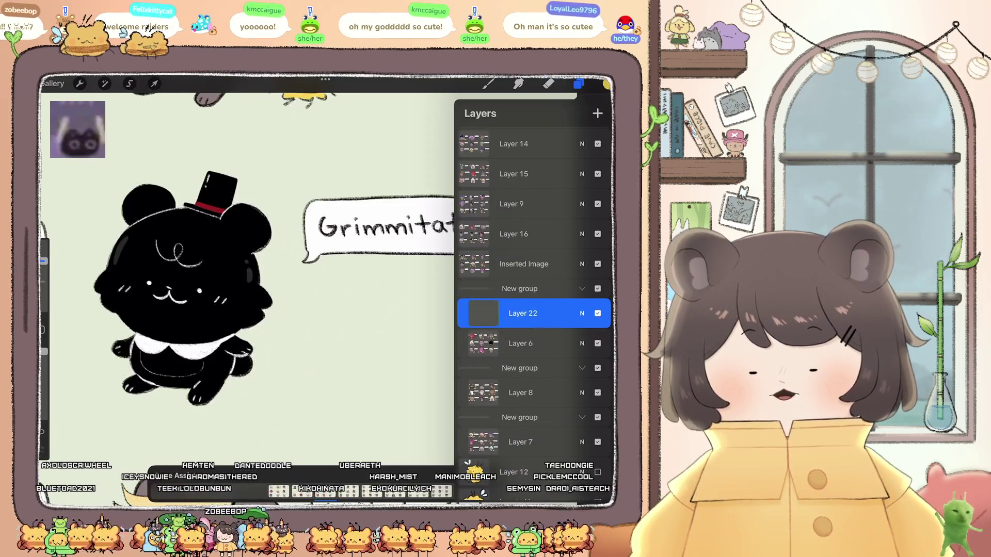
left_click_drag(542, 338, 490, 339)
left_click(593, 338)
left_click(524, 263)
- Group the Inserted Image, Layer 16 and Layer 9 pages, each with a new empty layer
left_click(597, 113)
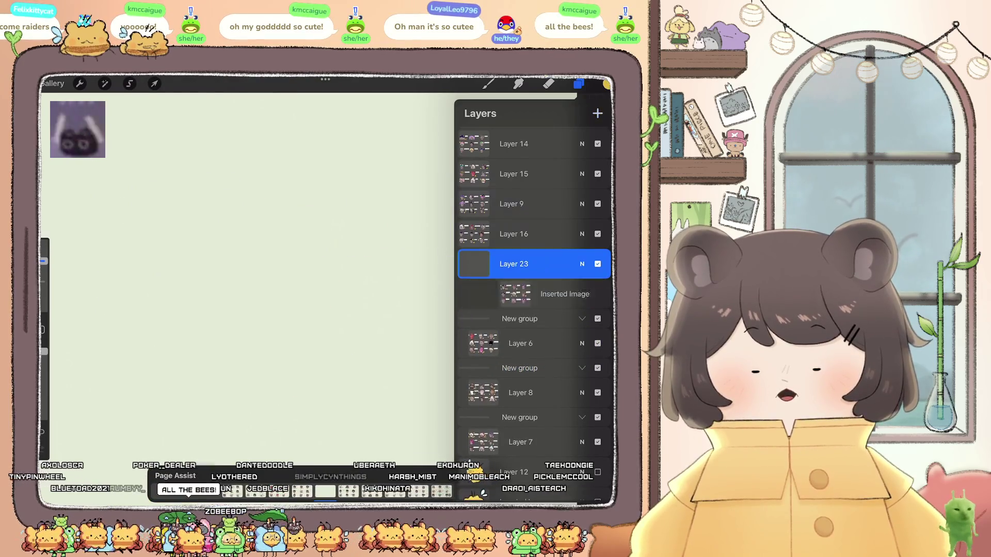
left_click(533, 283)
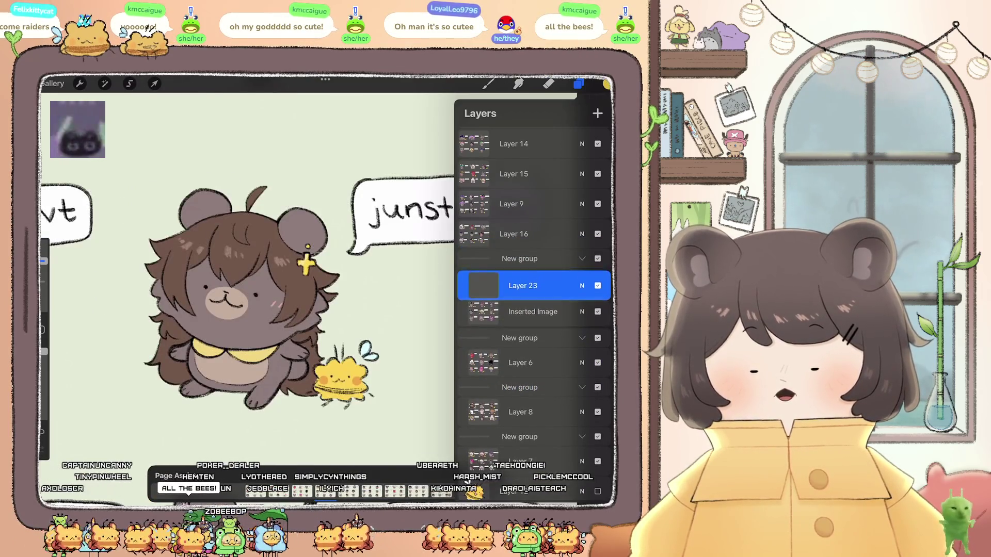
left_click(524, 234)
left_click(597, 113)
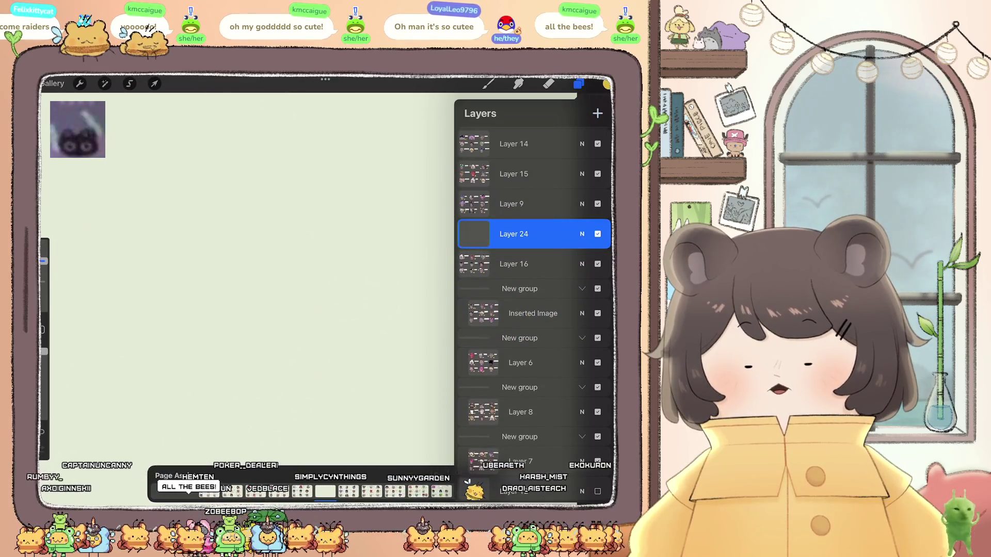
left_click(594, 113)
left_click(514, 204)
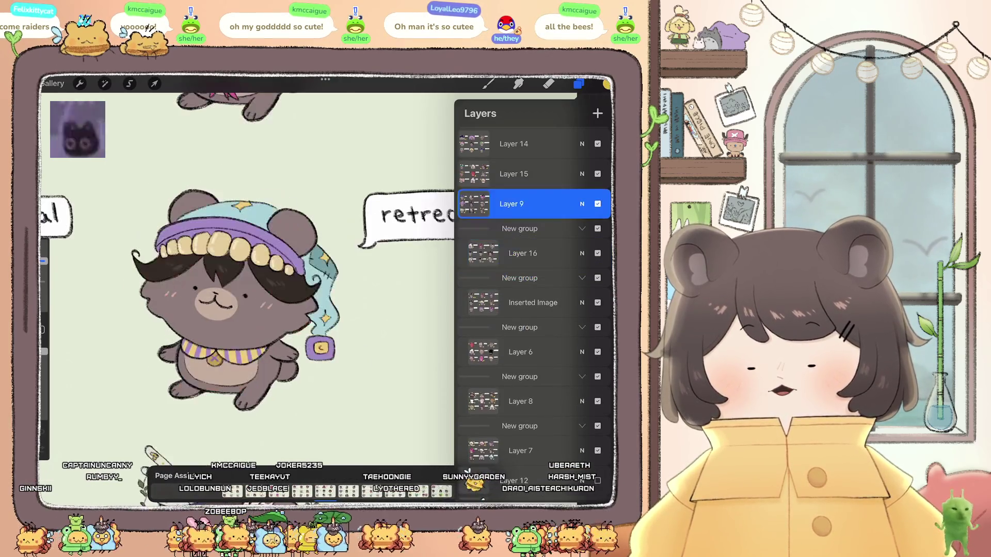
left_click(597, 113)
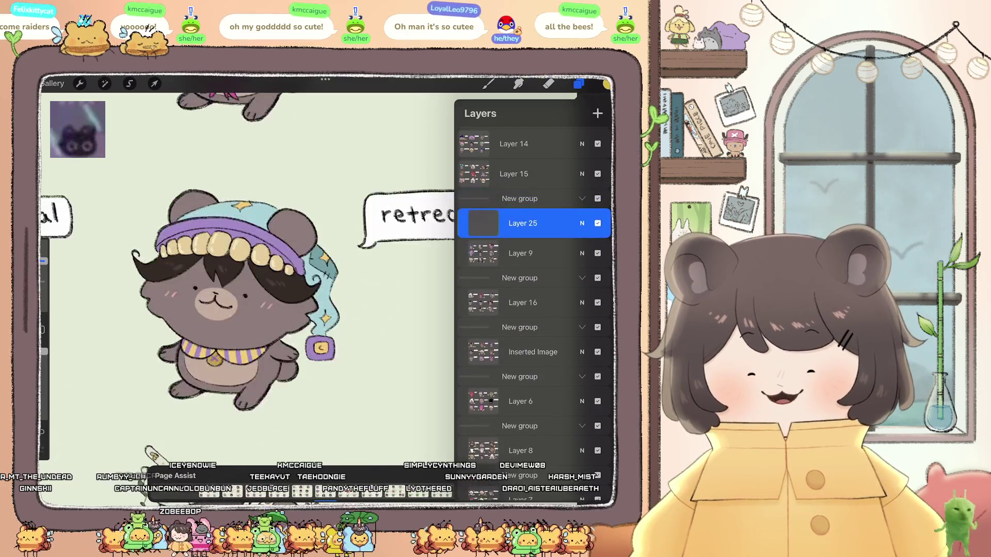
left_click(511, 234)
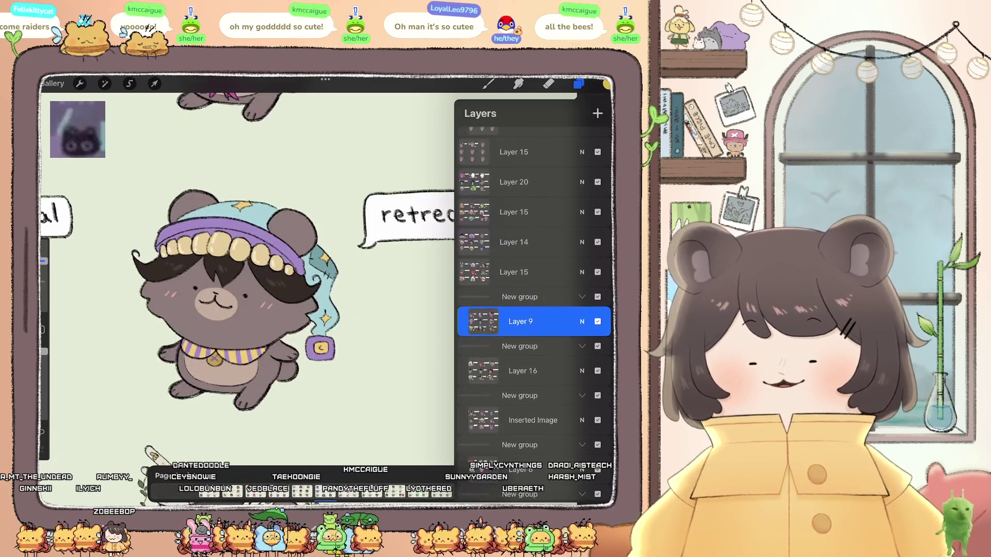
- Add empty layers above Layers 15 and 14, using undo and redo to group Layer 15
left_click(514, 269)
left_click(597, 113)
key("ctrl+z")
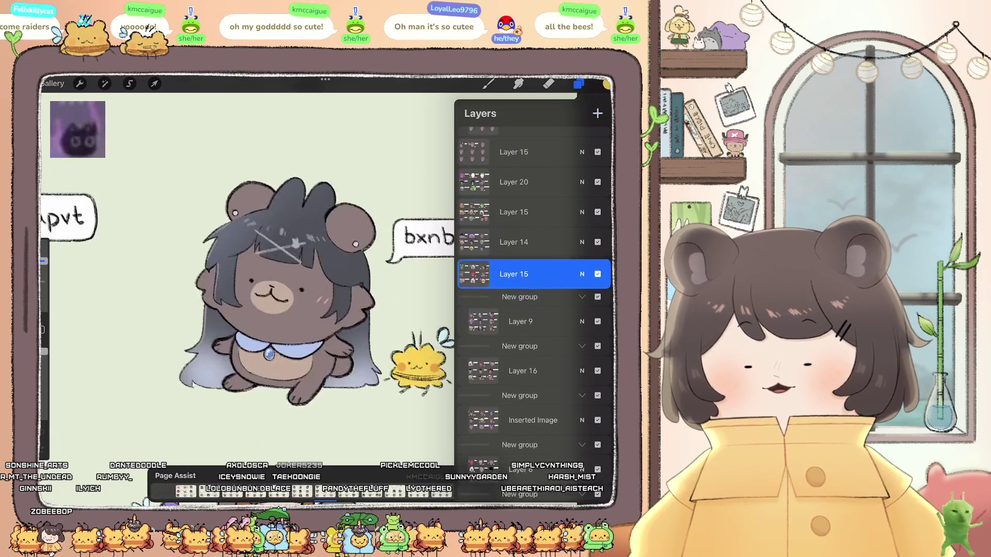
key("ctrl+z")
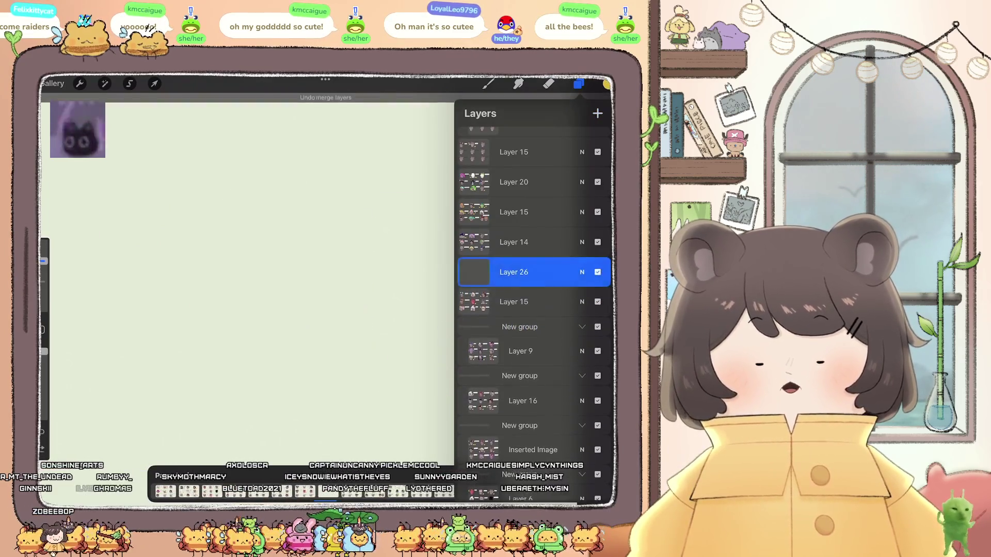
key("ctrl+shift+z")
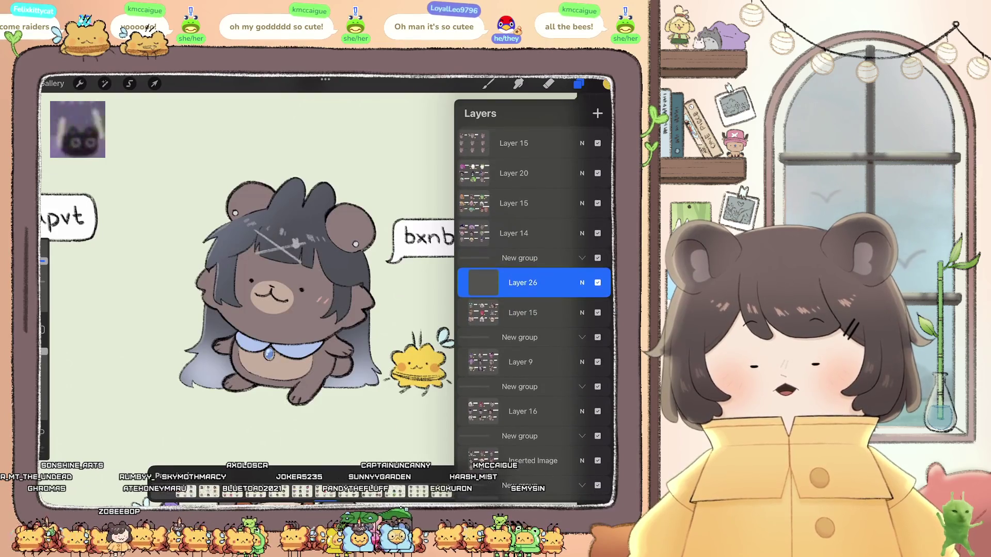
left_click(597, 113)
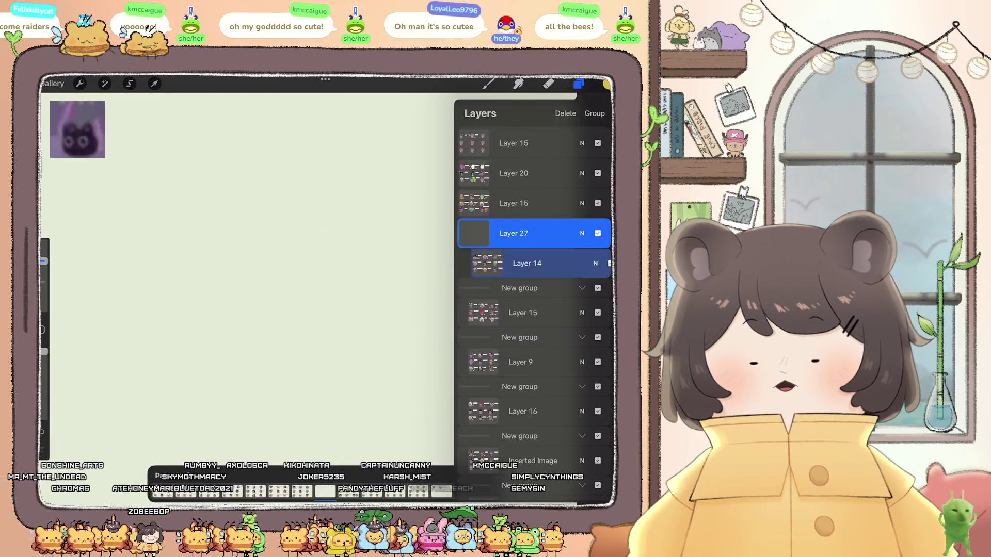
key("ctrl+z")
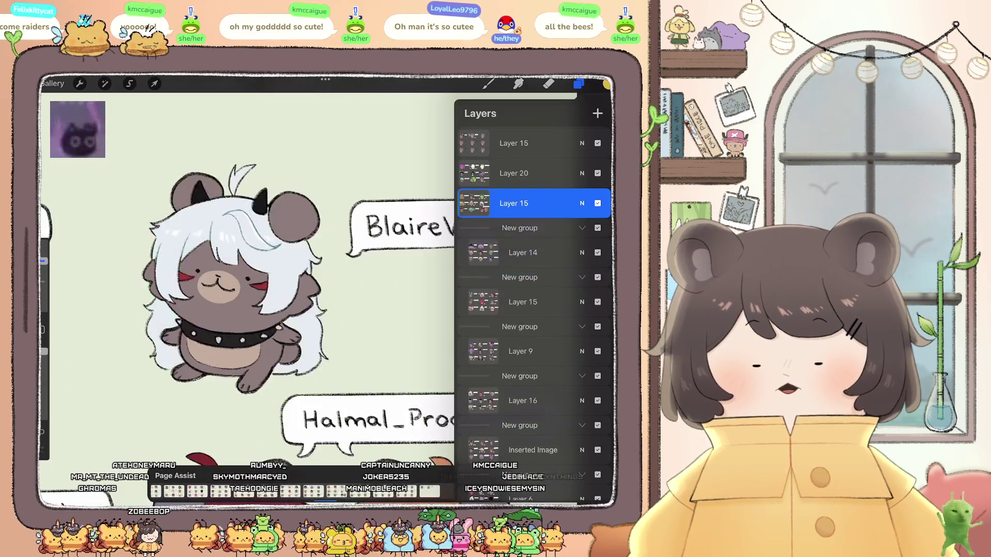
left_click(597, 113)
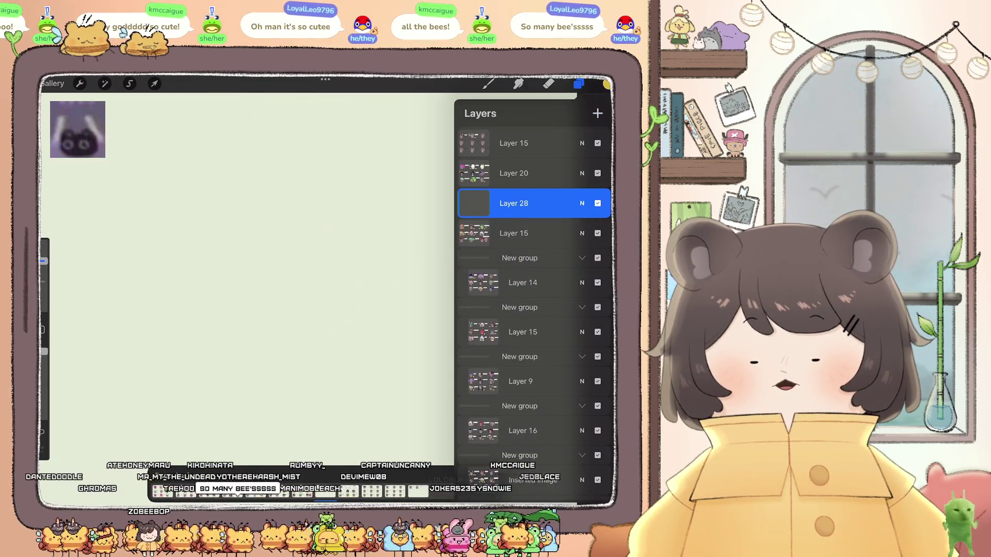
left_click_drag(516, 203, 516, 233)
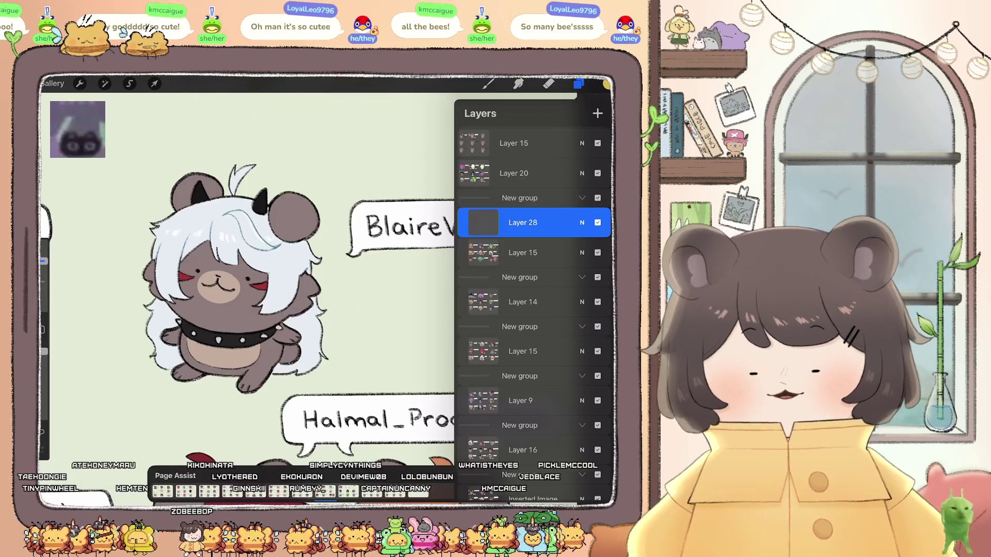
- Group Layer 20 and the next Layer 15 page, then delete the empty Layer 30
left_click(513, 173)
left_click(597, 113)
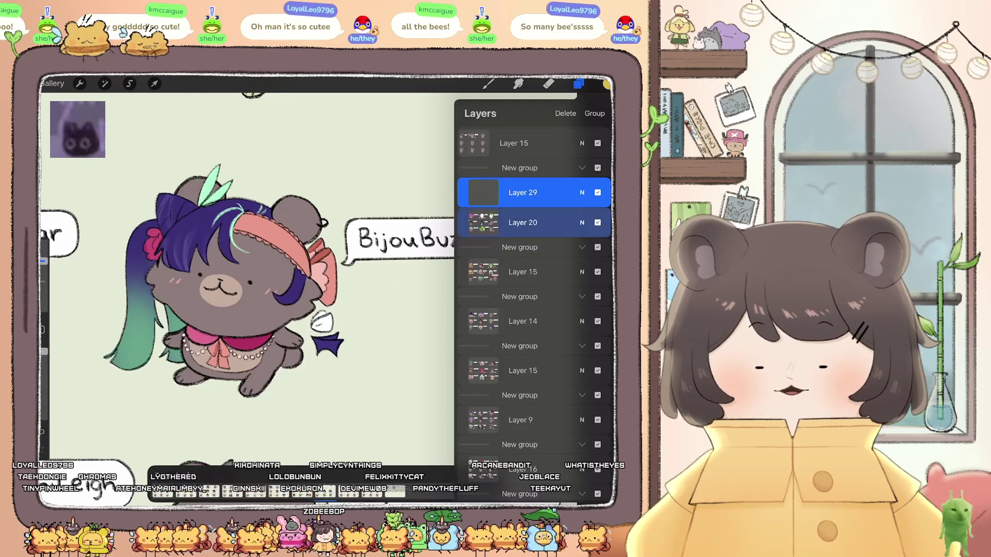
left_click(513, 143)
scroll(533, 289, "up", 2)
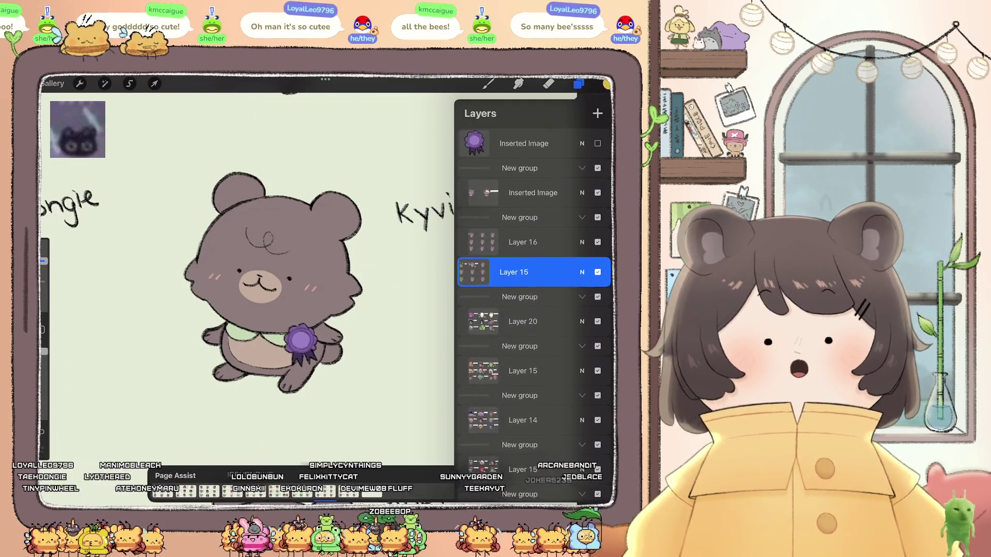
left_click(597, 113)
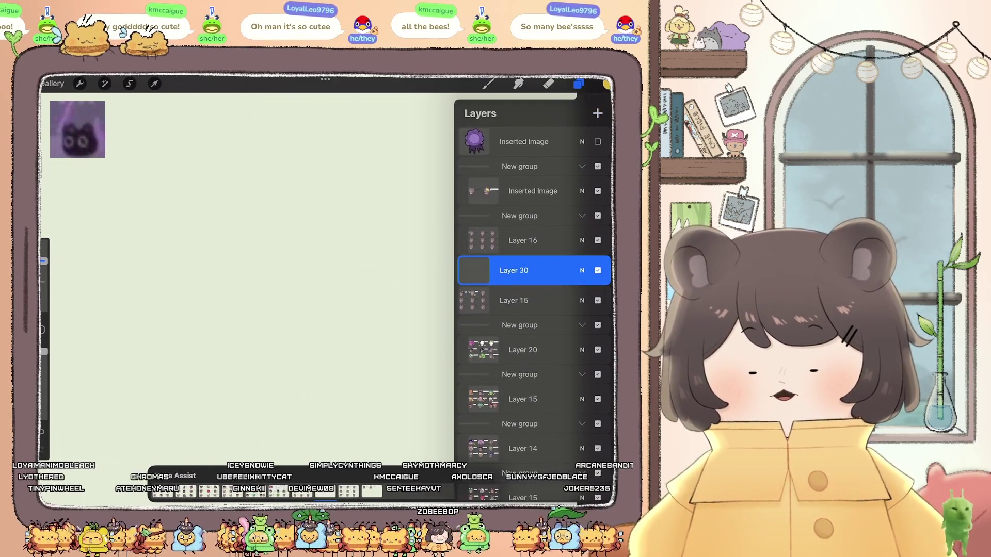
mouse_move(513, 271)
left_mouse_down()
mouse_move(514, 300)
mouse_move(496, 289)
left_mouse_up()
left_click(522, 240)
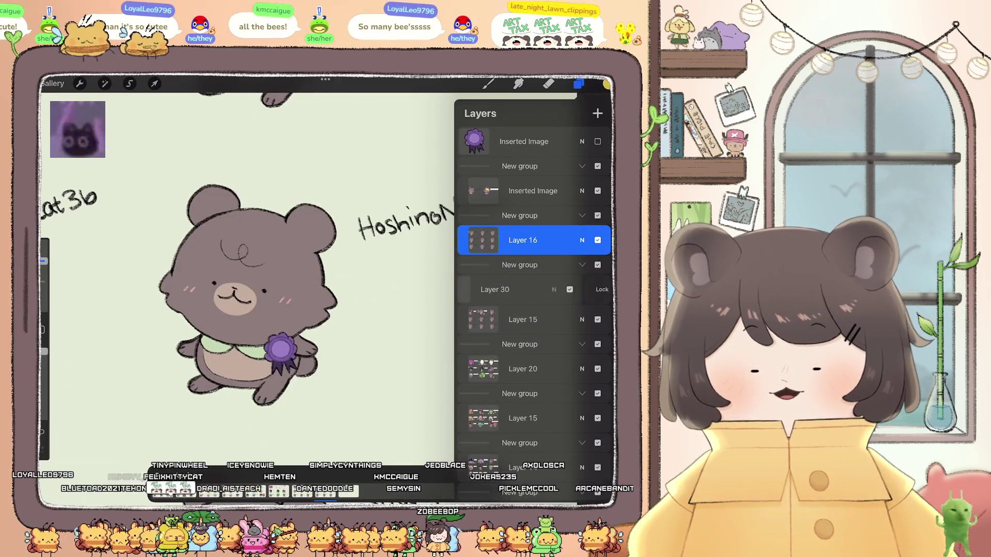
left_click(591, 289)
- Close Layers and step through Page Assist to the decorated-bears page
scroll(248, 279, "down", 3)
scroll(248, 279, "down", 3)
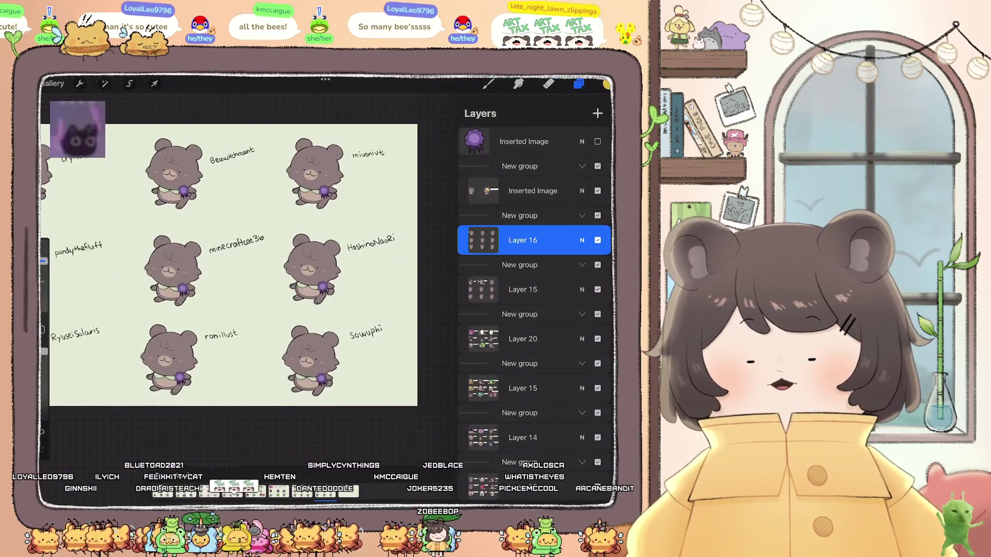
scroll(535, 310, "down", 5)
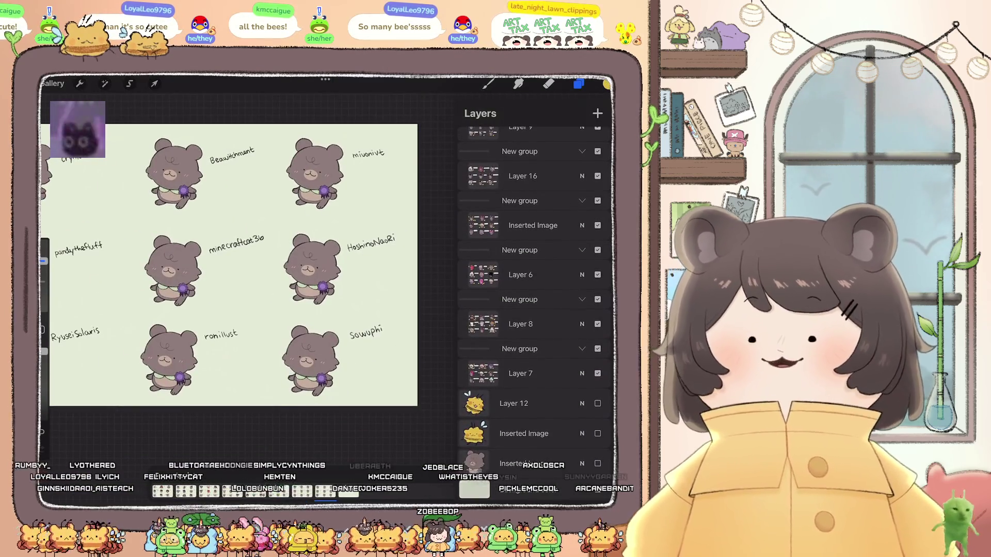
left_click(579, 83)
left_click(333, 491)
left_click(357, 491)
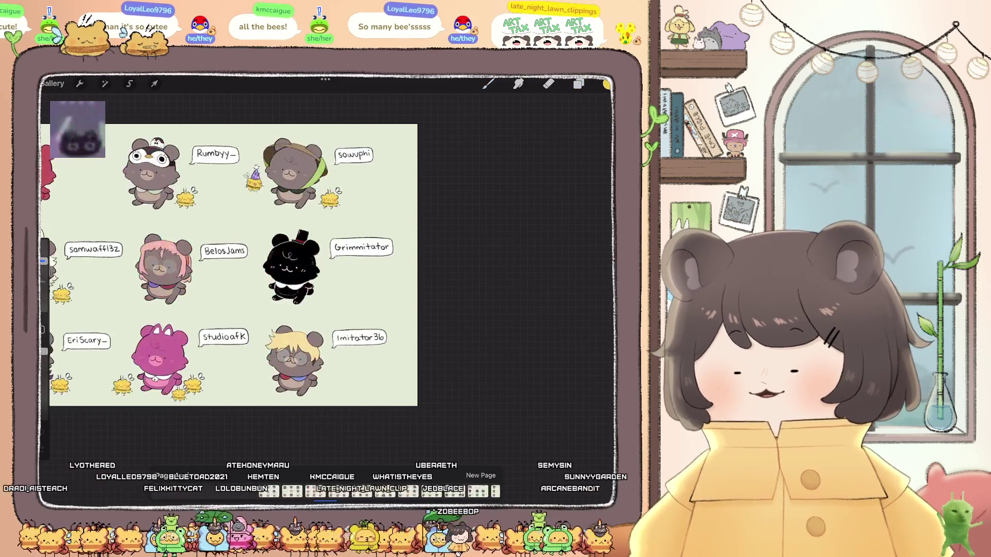
- Flip one more bear page, then go back to the gallery and open the grey bear with blue lightsticks
left_click(380, 491)
scroll(247, 278, "up", 5)
scroll(289, 278, "up", 2)
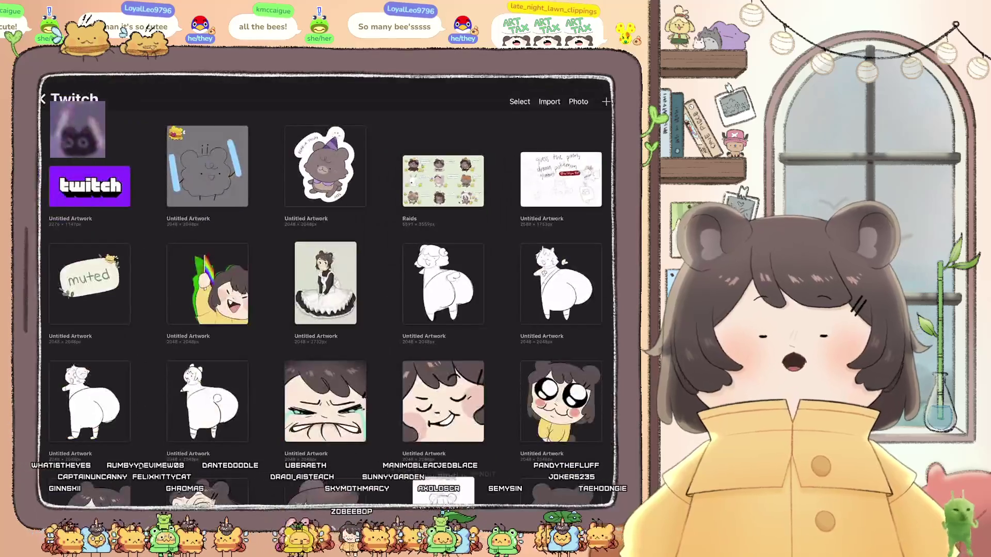
left_click(207, 166)
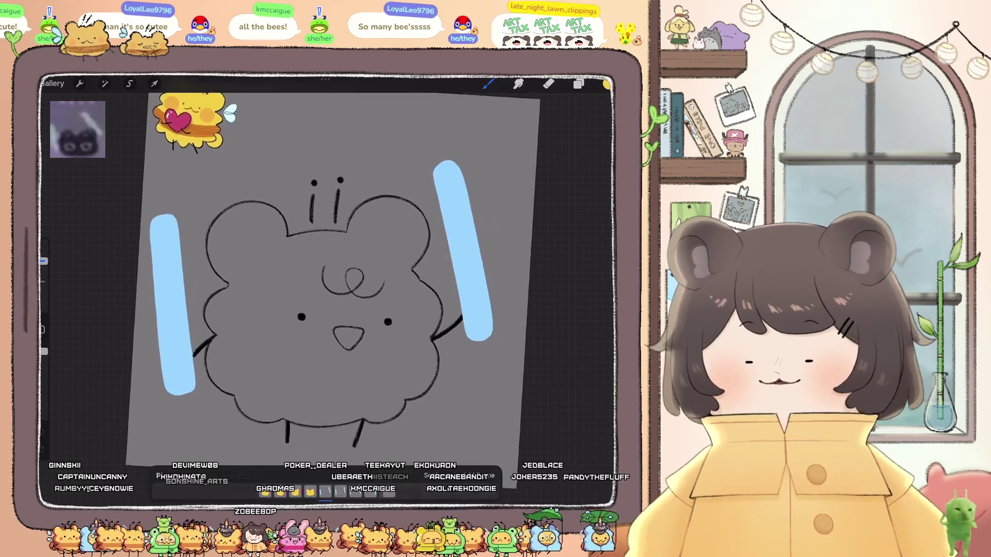
- Add a new layer in the Layer 1 group and trace yellow along the bear's cheek
left_click(579, 84)
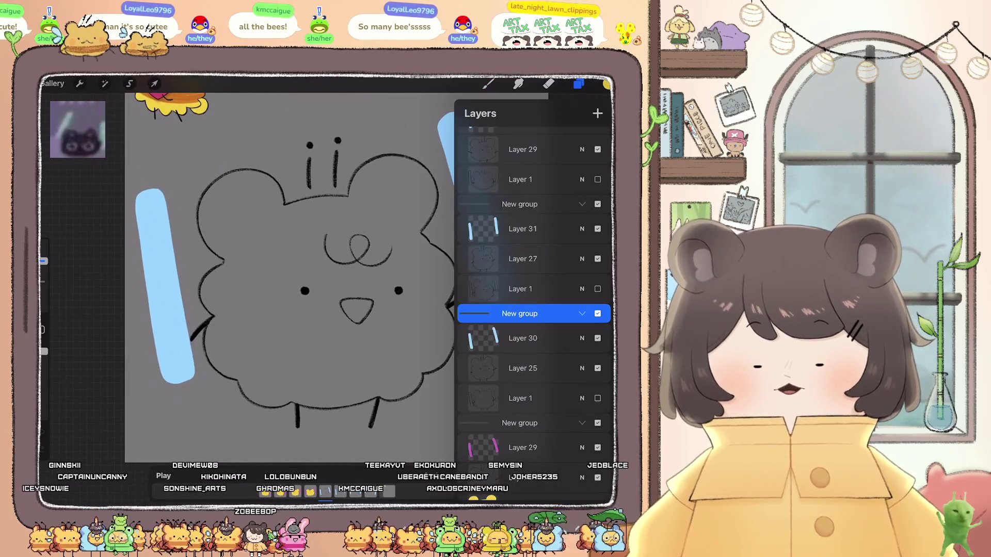
left_click(521, 398)
left_click(597, 113)
left_click(579, 84)
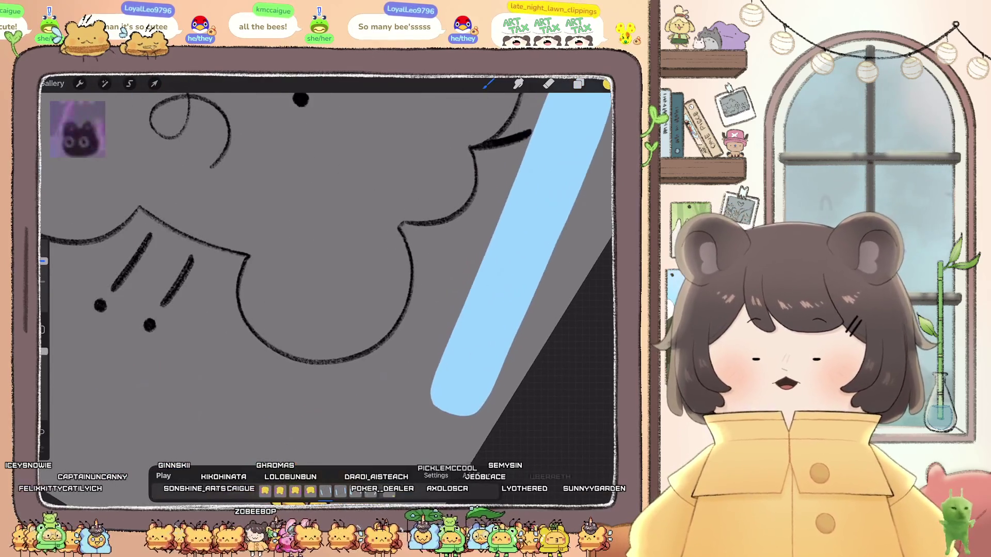
mouse_move(255, 255)
left_mouse_down()
mouse_move(240, 284)
mouse_move(247, 312)
mouse_move(310, 357)
mouse_move(351, 353)
mouse_move(380, 331)
mouse_move(408, 289)
mouse_move(394, 223)
left_mouse_up()
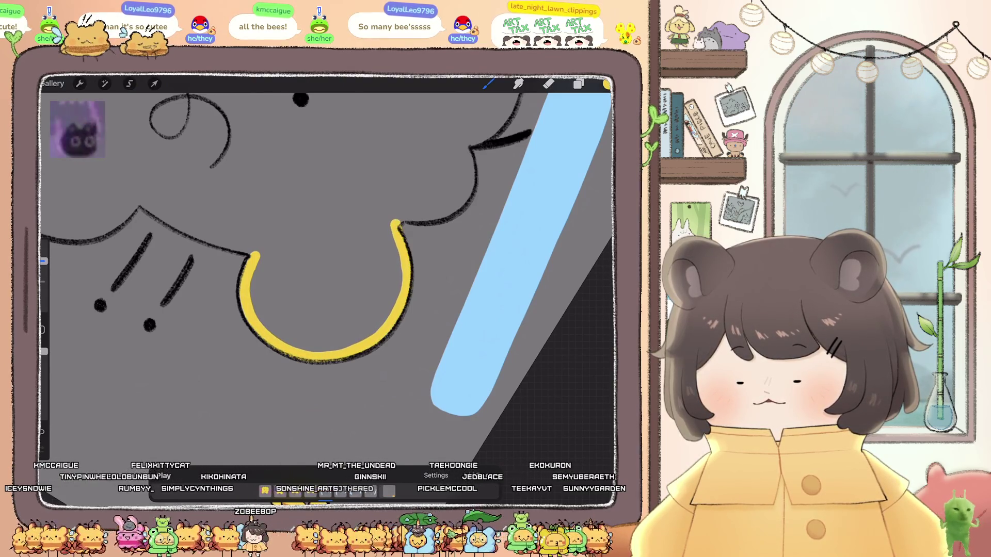
mouse_move(325, 289)
left_mouse_down()
mouse_move(279, 247)
mouse_move(305, 263)
mouse_move(296, 306)
mouse_move(345, 336)
left_mouse_up()
left_click_drag(330, 258, 300, 232)
mouse_move(248, 214)
left_mouse_down()
mouse_move(231, 235)
mouse_move(235, 284)
mouse_move(260, 316)
mouse_move(308, 330)
mouse_move(330, 366)
mouse_move(356, 375)
mouse_move(415, 359)
mouse_move(314, 299)
left_mouse_up()
- Continue the yellow edge down the black outline and along its upper part
left_click(548, 84)
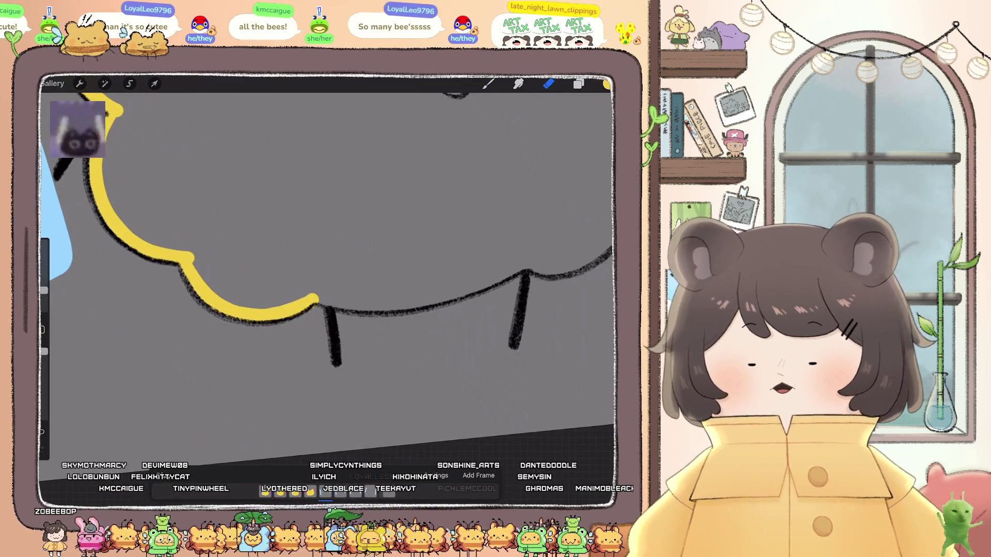
left_click(488, 83)
mouse_move(361, 258)
left_mouse_down()
mouse_move(289, 289)
mouse_move(310, 268)
left_mouse_up()
mouse_move(312, 158)
left_mouse_down()
mouse_move(297, 258)
mouse_move(308, 351)
mouse_move(328, 401)
left_mouse_up()
left_click_drag(361, 310, 305, 165)
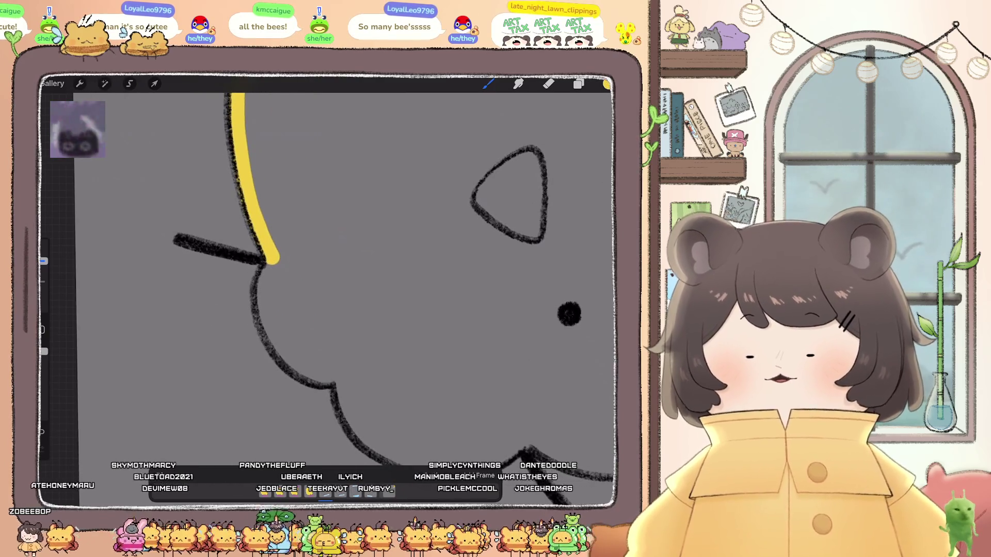
mouse_move(262, 284)
left_mouse_down()
mouse_move(275, 338)
mouse_move(333, 383)
mouse_move(350, 383)
left_mouse_up()
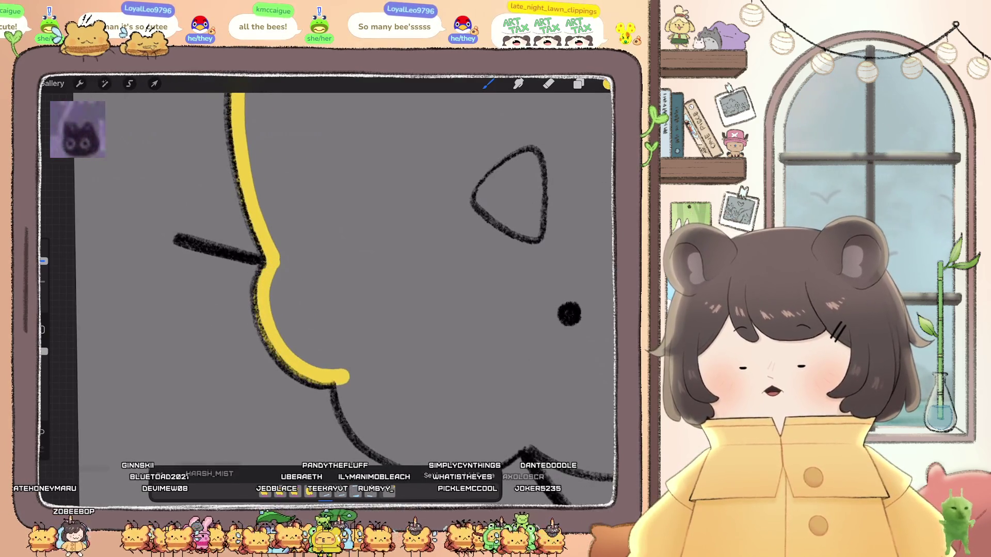
left_click_drag(361, 258, 310, 222)
mouse_move(313, 178)
left_mouse_down()
mouse_move(359, 196)
mouse_move(380, 227)
mouse_move(397, 316)
left_mouse_up()
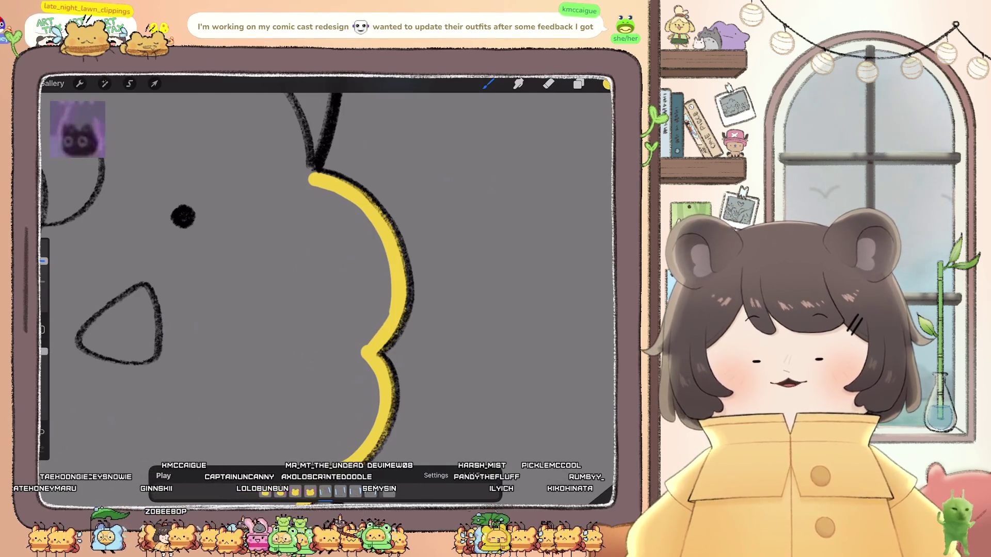
- Paint yellow strokes up the outline beside the lightstick and near the ear
left_click_drag(412, 98, 490, 201)
left_click_drag(240, 245, 208, 317)
mouse_move(327, 193)
left_mouse_down()
mouse_move(356, 227)
mouse_move(394, 310)
mouse_move(335, 390)
mouse_move(356, 310)
mouse_move(376, 405)
left_mouse_up()
left_click_drag(336, 363, 374, 395)
mouse_move(336, 122)
left_mouse_down()
mouse_move(387, 188)
mouse_move(390, 266)
left_mouse_up()
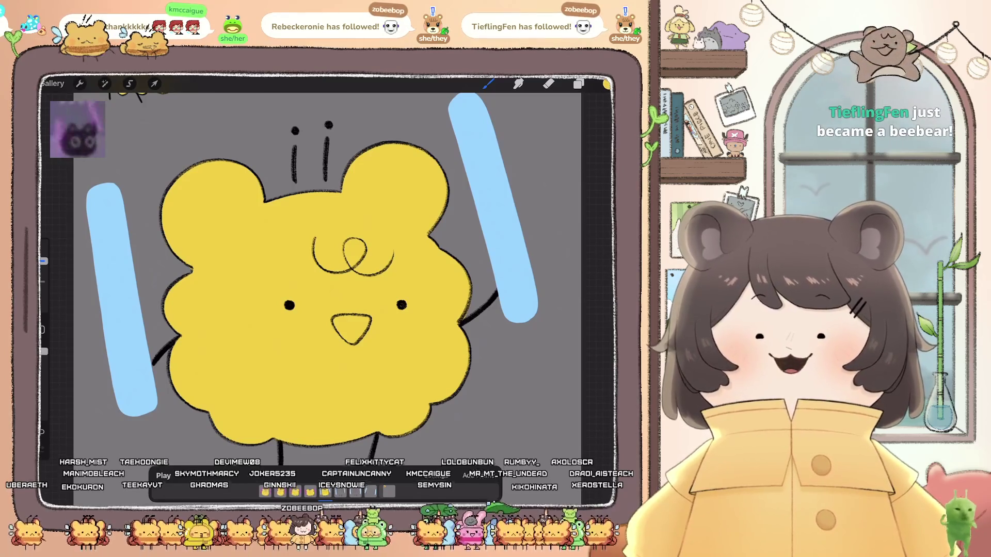
- Check the Layers list, then paint yellow along the top and upper-left of the head outline
scroll(330, 273, "down", 2)
scroll(330, 274, "up", 1)
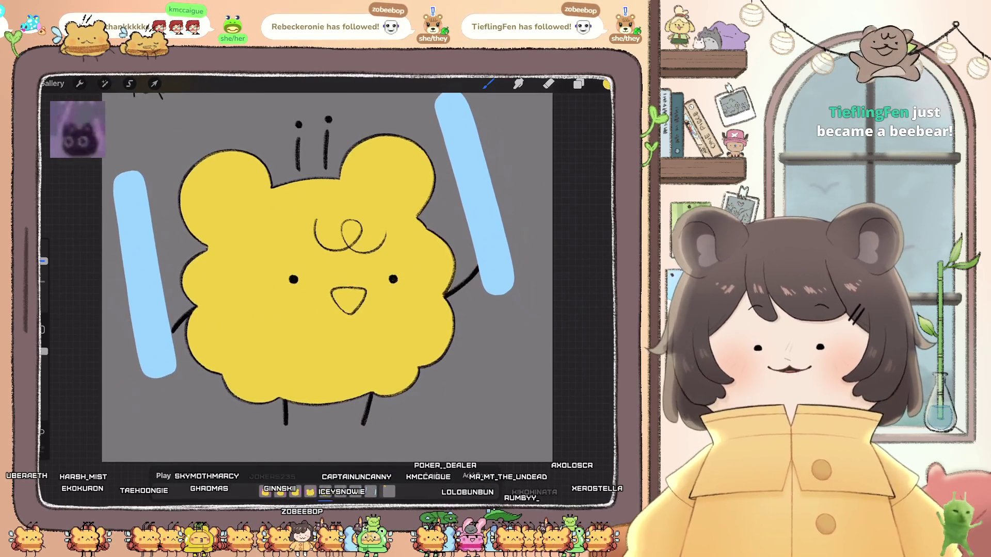
left_click(578, 84)
scroll(534, 289, "down", 2)
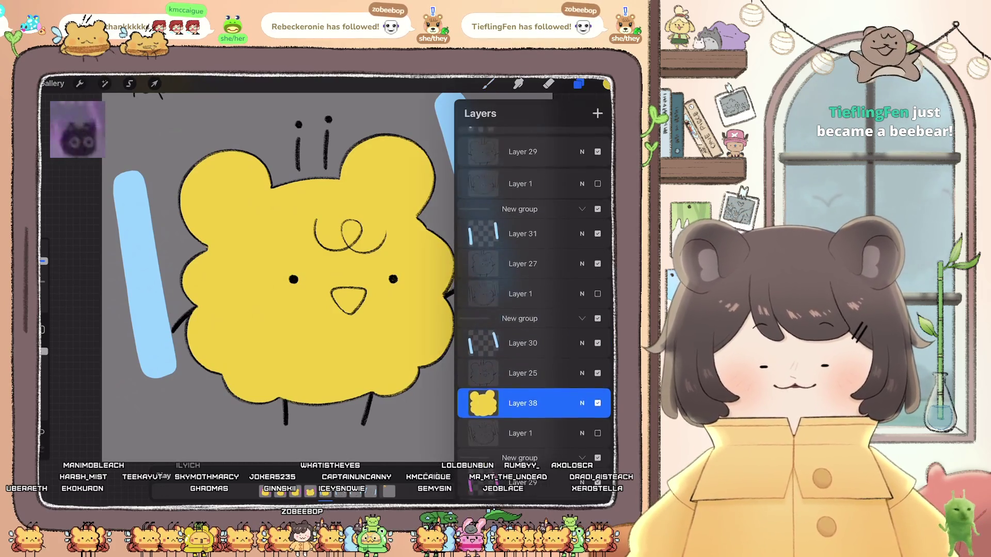
left_click(579, 84)
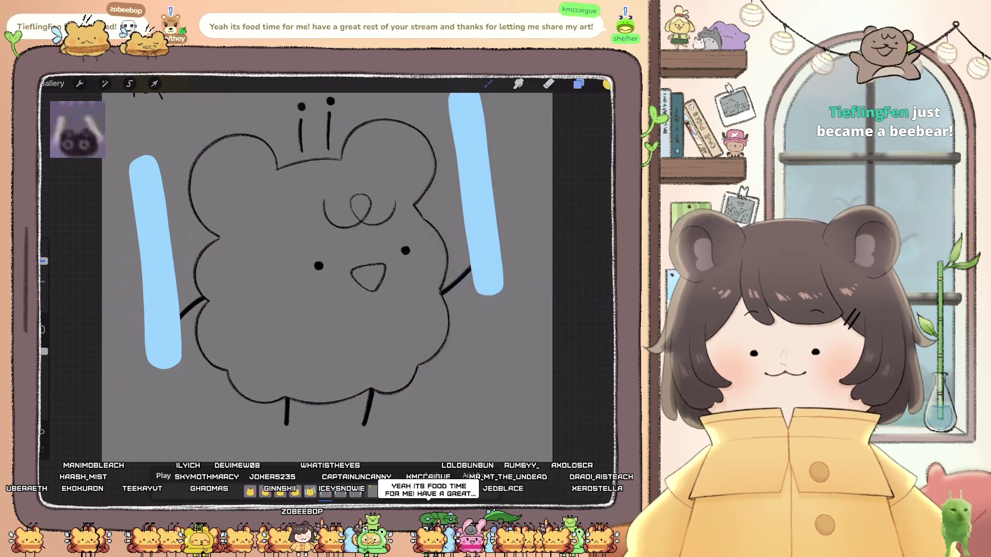
scroll(320, 269, "up", 2)
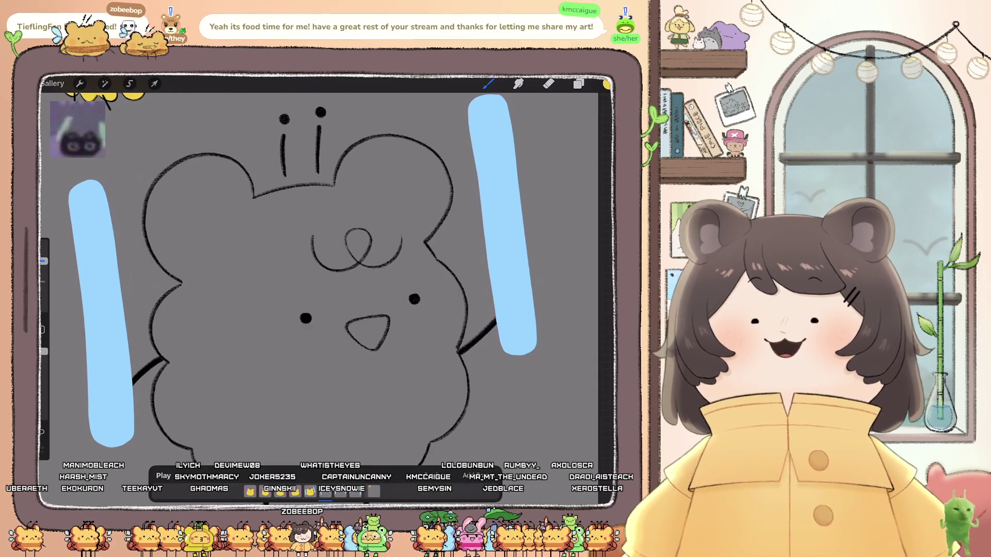
scroll(320, 269, "up", 3)
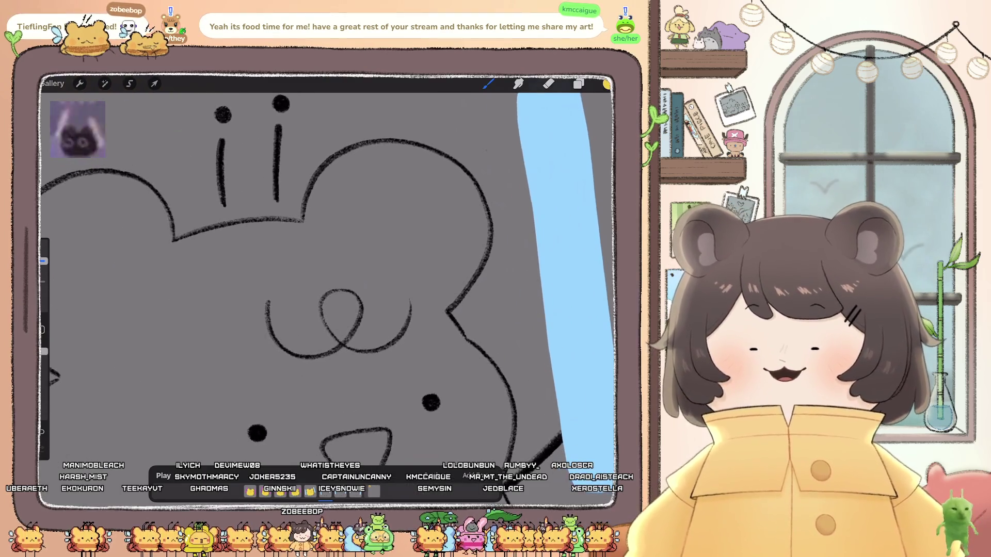
left_click_drag(345, 166, 338, 170)
left_click_drag(312, 205, 310, 229)
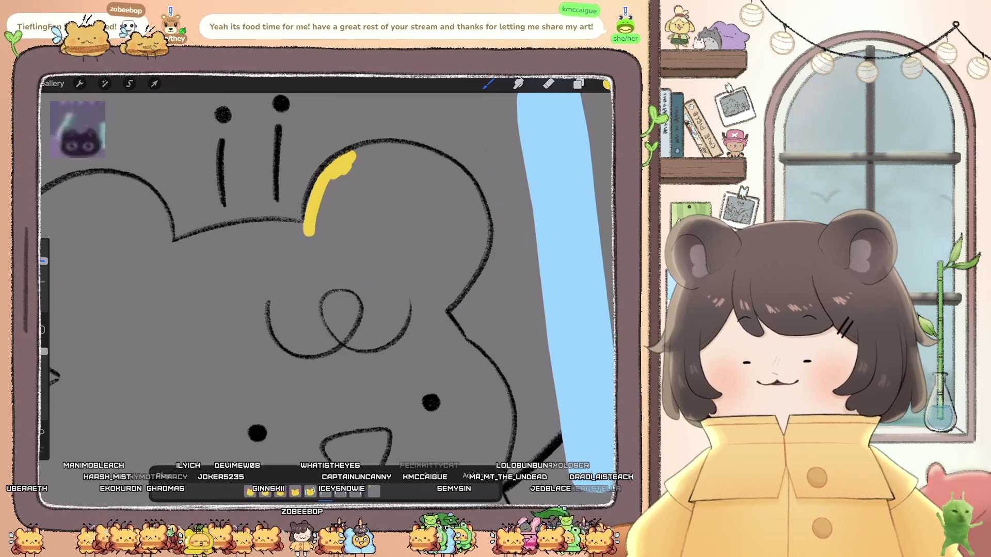
mouse_move(312, 189)
left_mouse_down()
mouse_move(227, 223)
mouse_move(210, 274)
mouse_move(213, 307)
mouse_move(237, 349)
mouse_move(289, 377)
left_mouse_up()
mouse_move(281, 299)
left_mouse_down()
mouse_move(283, 247)
mouse_move(343, 115)
left_mouse_up()
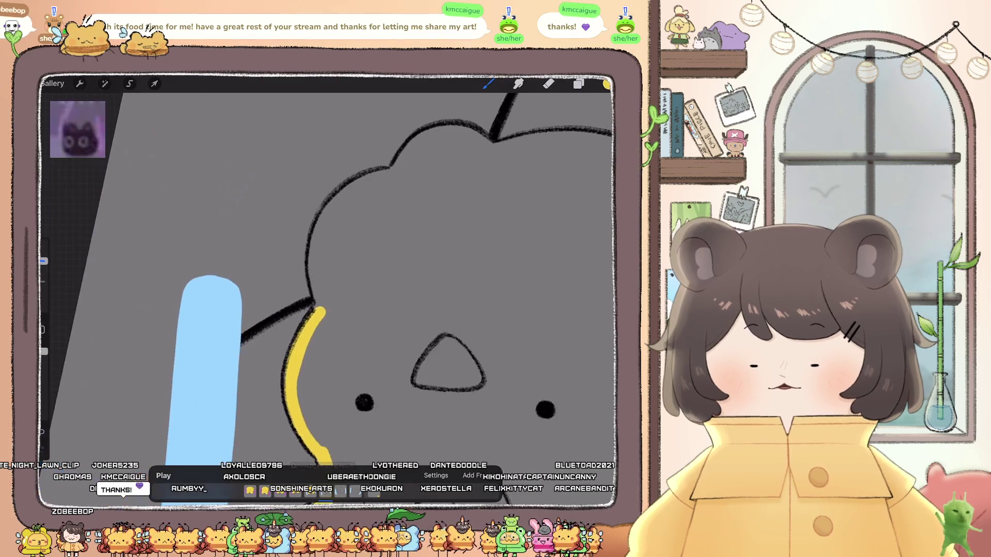
- Extend the yellow edge down the head outline and fill its gaps
left_click_drag(391, 174, 362, 180)
left_click_drag(326, 219, 313, 269)
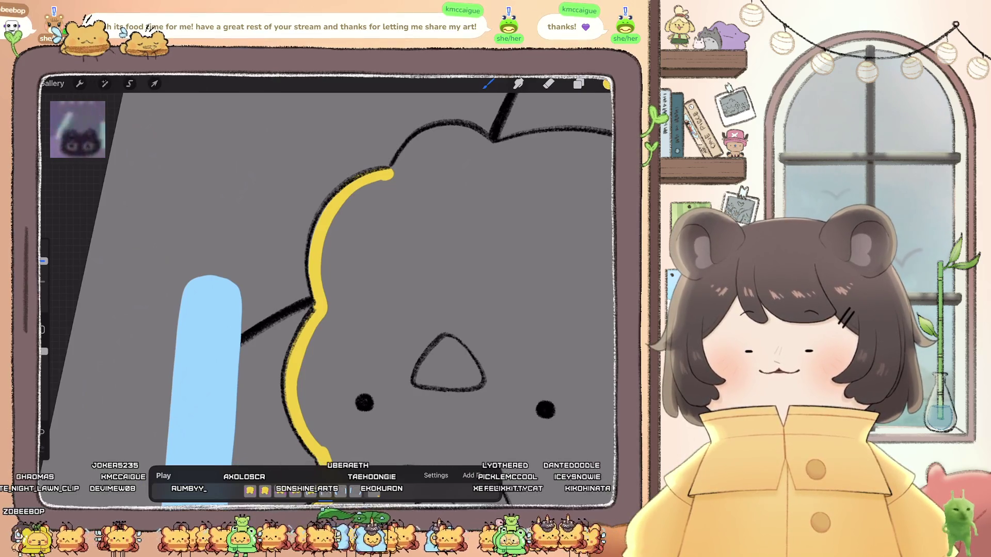
mouse_move(387, 176)
left_mouse_down()
mouse_move(342, 221)
mouse_move(276, 327)
left_mouse_up()
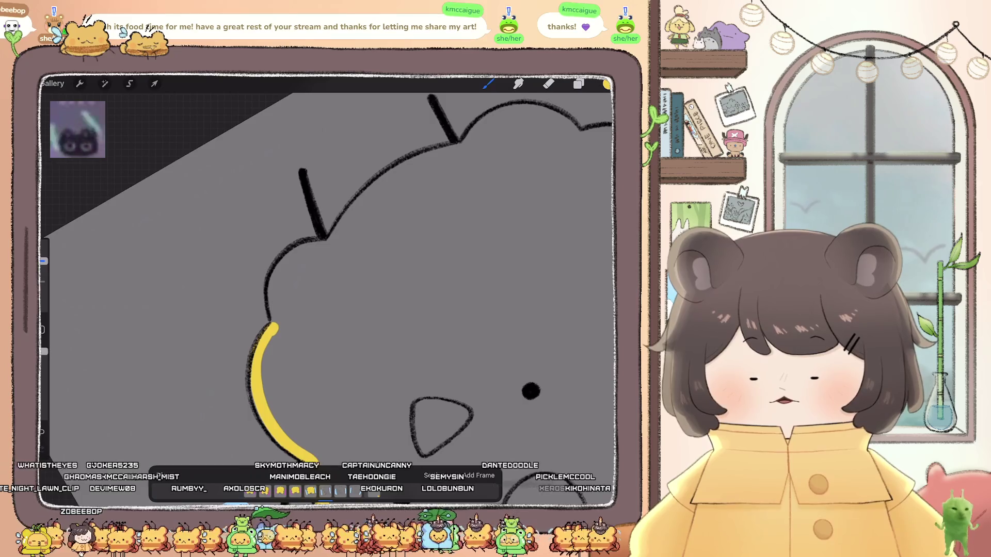
left_click_drag(321, 245, 291, 255)
left_click_drag(274, 324, 269, 295)
mouse_move(530, 391)
left_mouse_down()
mouse_move(84, 237)
mouse_move(83, 256)
left_mouse_up()
left_click_drag(306, 184, 320, 267)
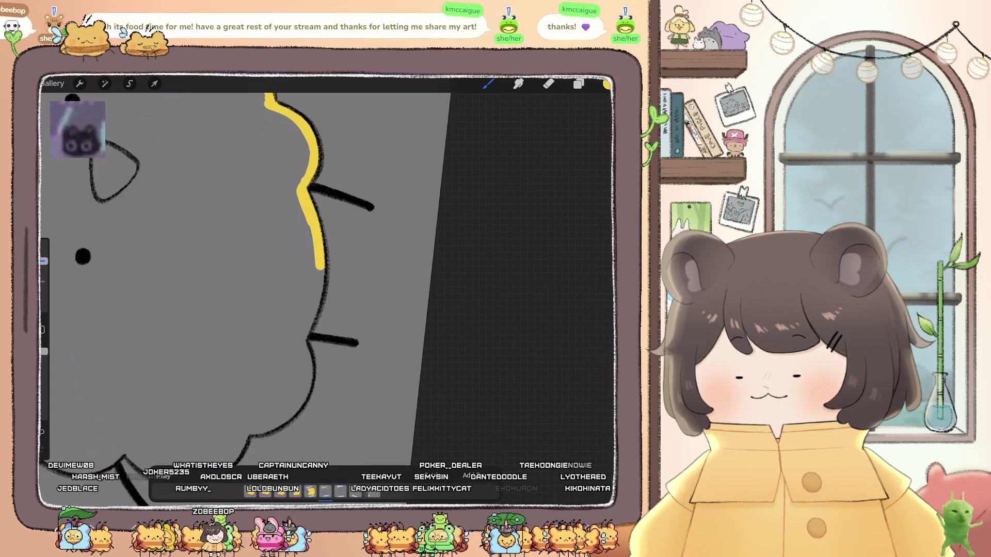
left_click_drag(314, 308, 310, 331)
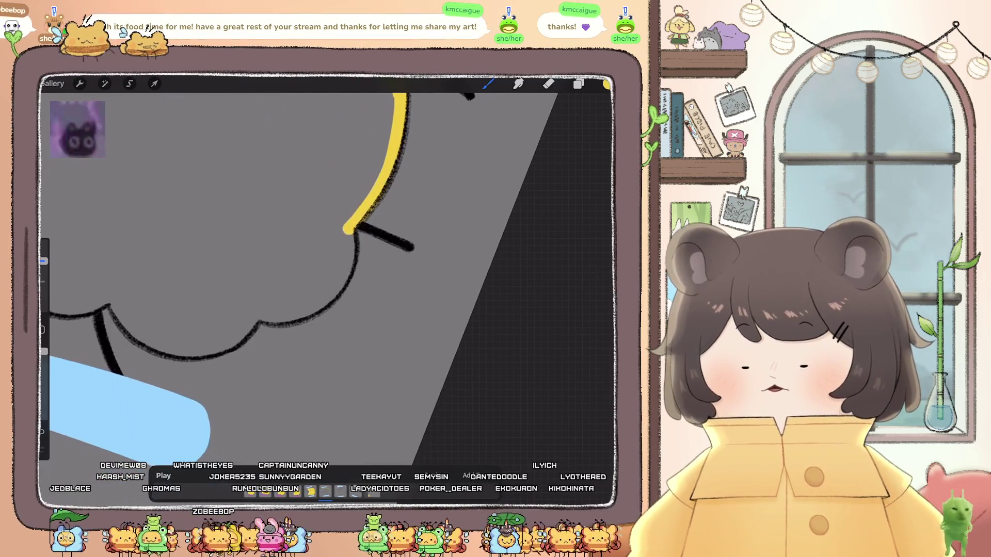
- Redraw the yellow stroke on the left outline and continue it around the ear and head side
left_click_drag(325, 394, 221, 377)
mouse_move(211, 186)
left_mouse_down()
mouse_move(161, 284)
mouse_move(169, 325)
mouse_move(213, 370)
left_mouse_up()
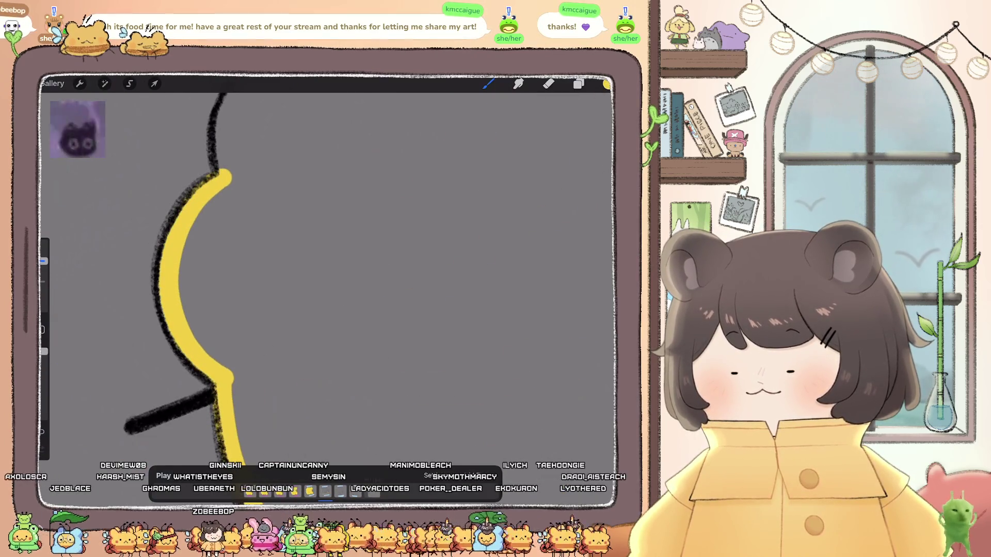
key("ctrl+z")
mouse_move(286, 191)
left_mouse_down()
mouse_move(225, 268)
mouse_move(235, 333)
left_mouse_up()
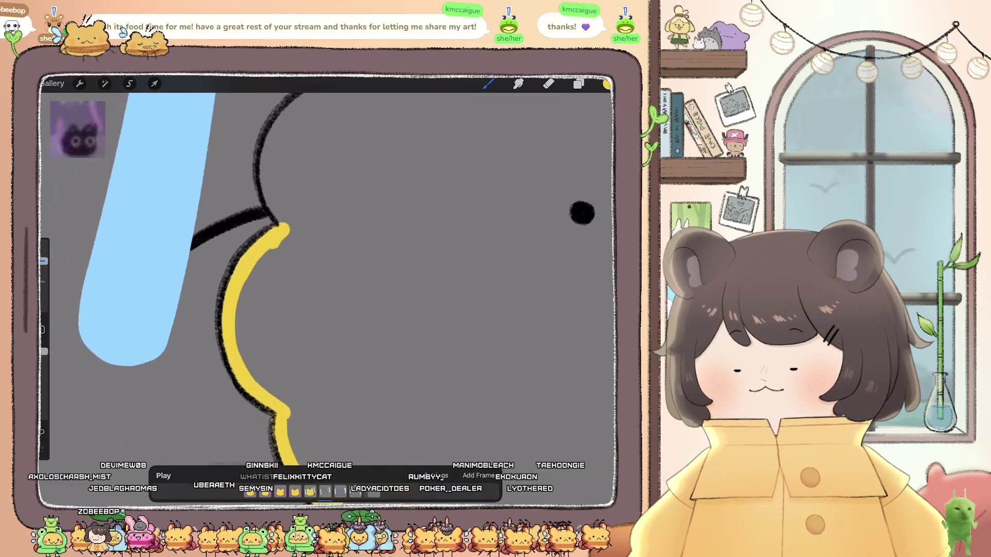
mouse_move(291, 208)
left_mouse_down()
mouse_move(232, 294)
mouse_move(263, 353)
left_mouse_up()
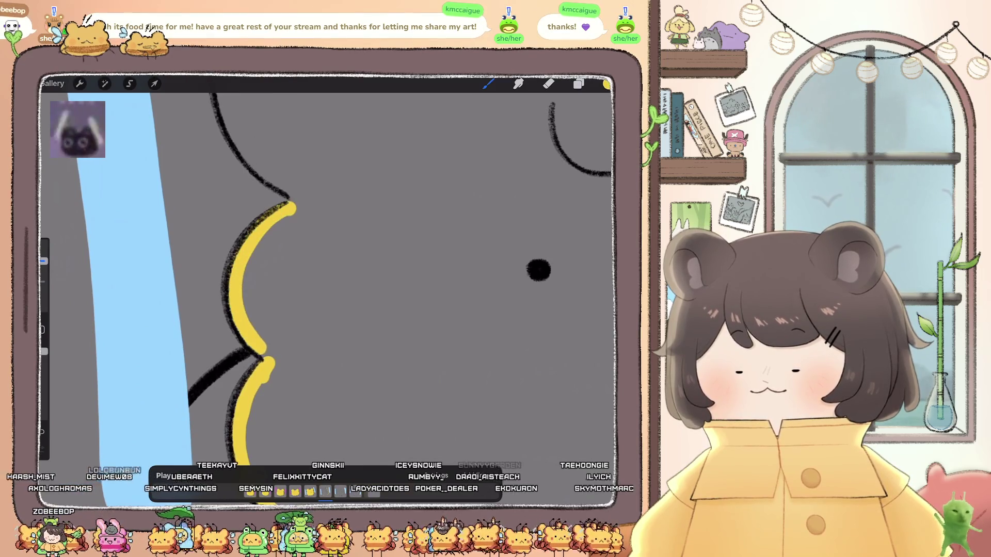
scroll(330, 279, "up", 5)
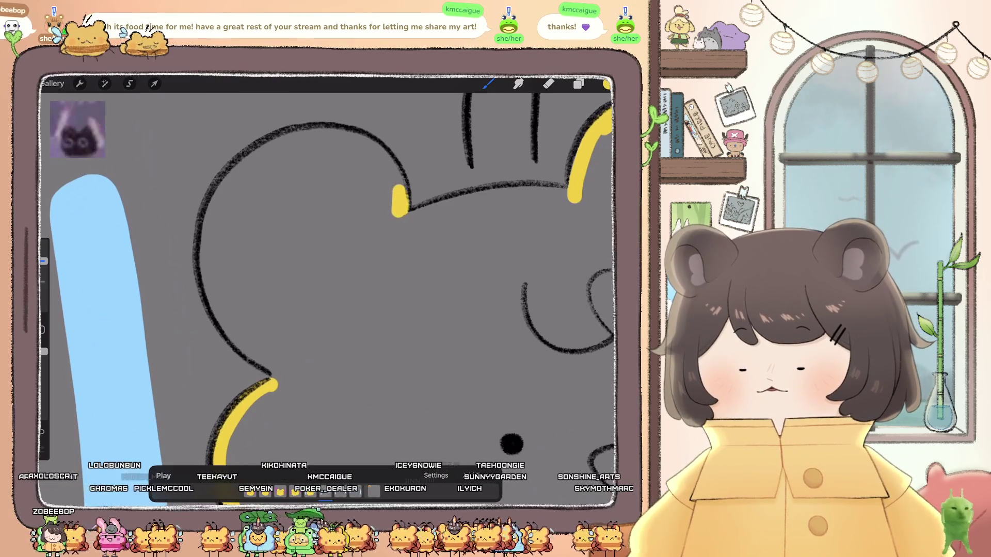
left_click_drag(338, 135, 379, 154)
mouse_move(289, 136)
left_mouse_down()
mouse_move(237, 165)
mouse_move(203, 243)
mouse_move(220, 312)
left_mouse_up()
left_click_drag(253, 354, 279, 373)
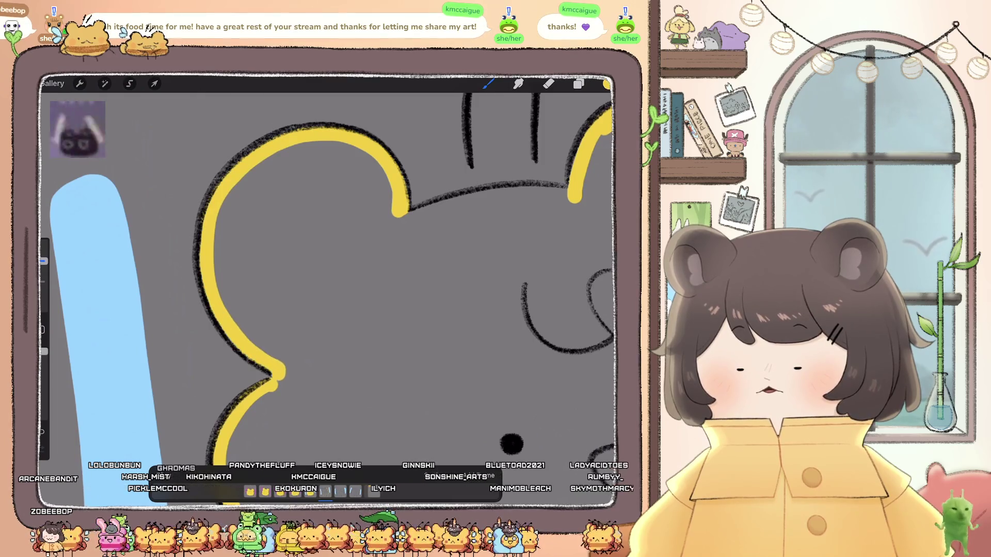
- Trace the last stretch down from the ear and ColorDrop-fill the bear yellow
scroll(325, 289, "down", 5)
left_click_drag(358, 121, 316, 284)
left_click_drag(606, 84, 465, 258)
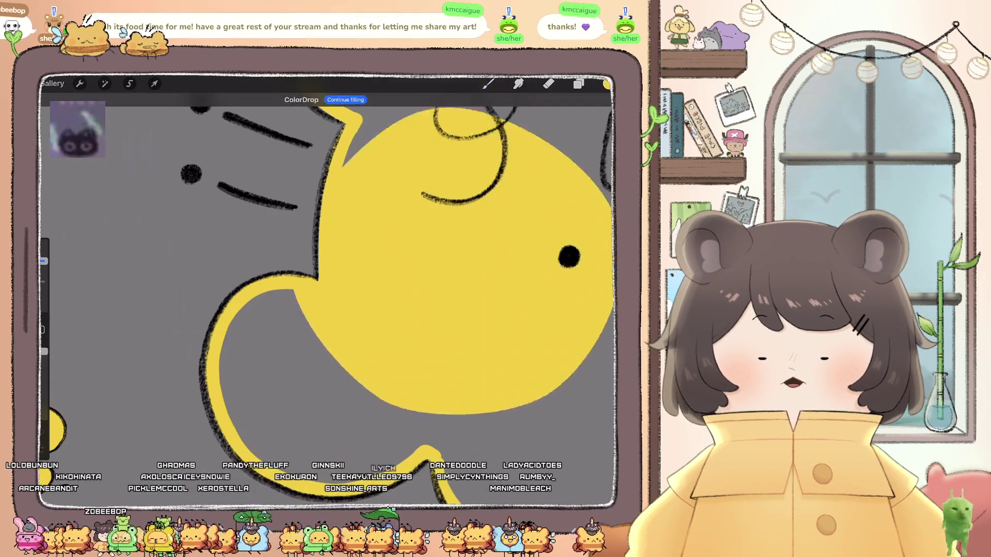
scroll(325, 289, "down", 5)
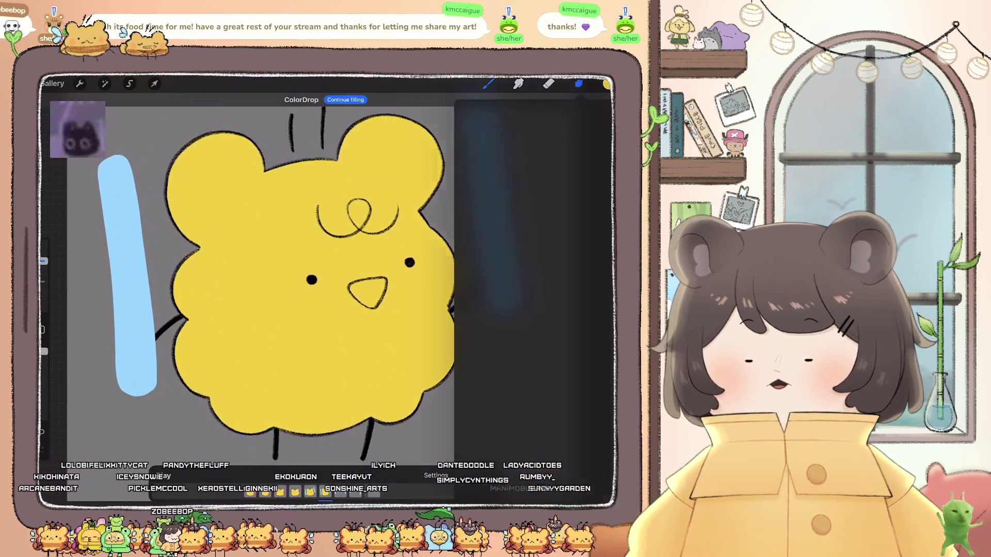
- Select the next frame's layer and trace yellow down the left side of the bear's head
left_click(578, 84)
left_click(521, 204)
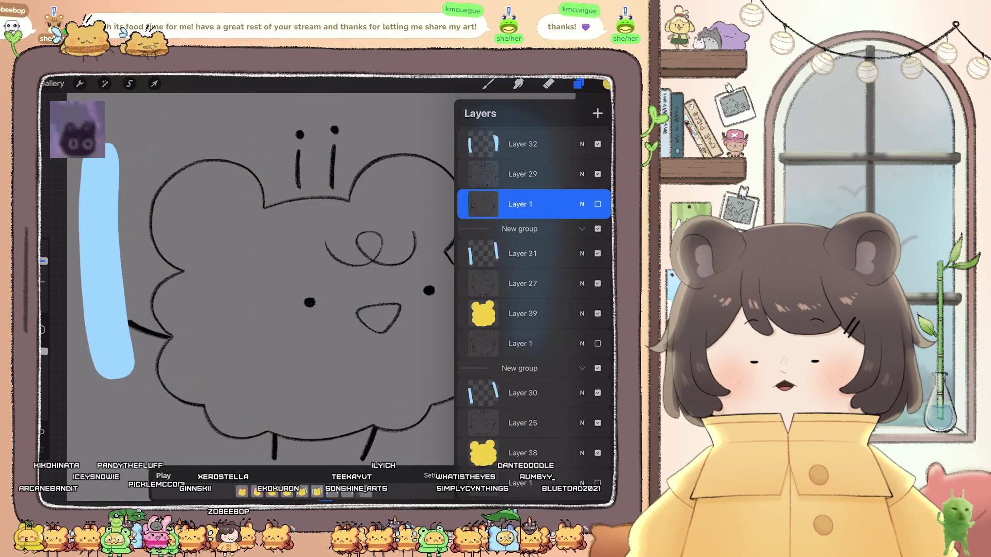
left_click(578, 84)
scroll(325, 289, "up", 5)
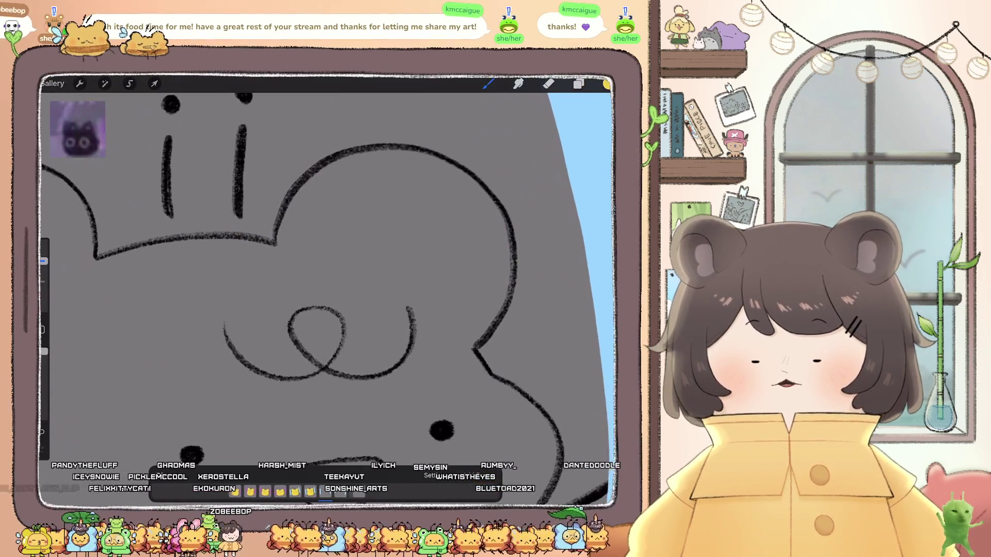
mouse_move(367, 172)
left_mouse_down()
mouse_move(330, 201)
mouse_move(304, 269)
left_mouse_up()
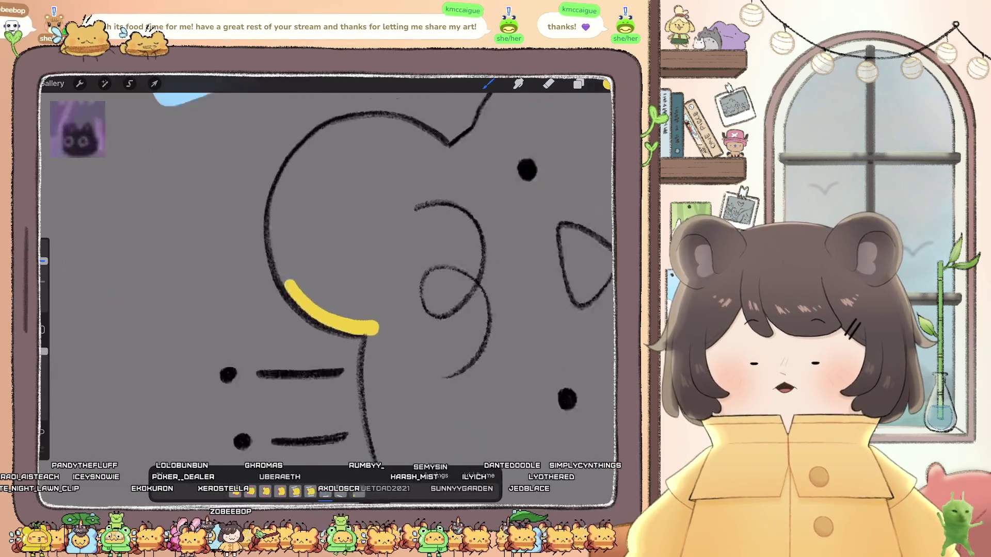
left_click(375, 147)
mouse_move(314, 147)
left_mouse_down()
mouse_move(273, 181)
mouse_move(238, 261)
mouse_move(279, 336)
left_mouse_up()
left_click_drag(361, 232, 274, 346)
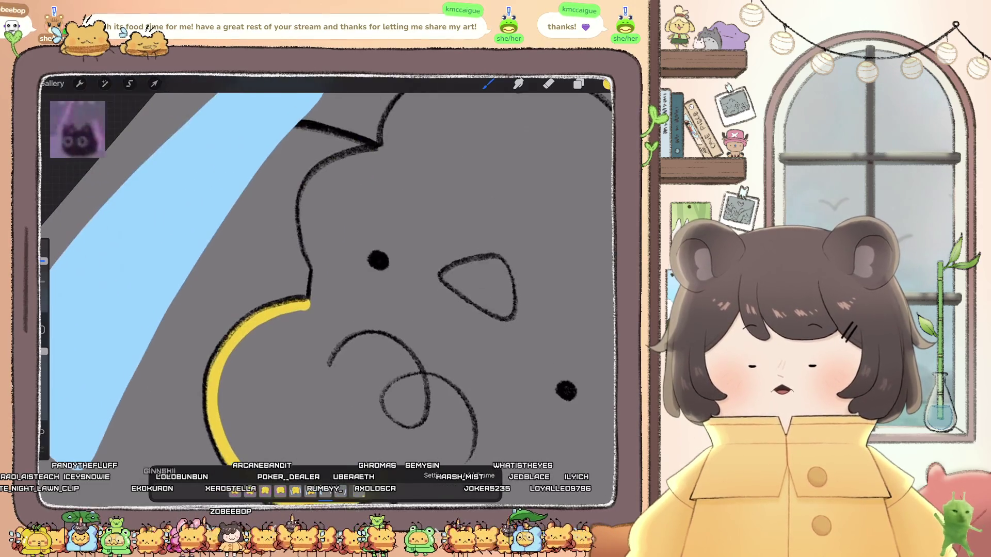
left_click_drag(318, 264, 317, 305)
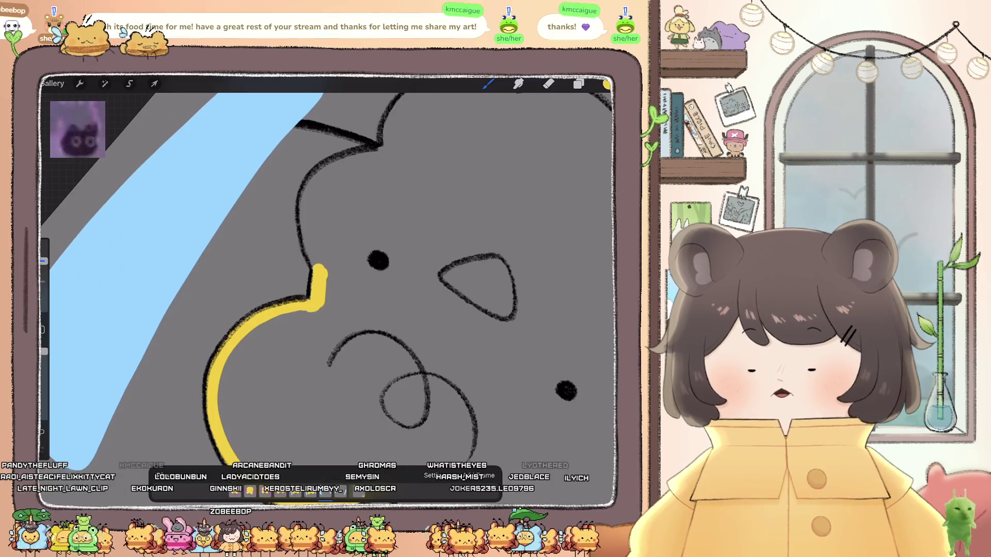
- Trace yellow along the top of the outline and extend the line down the other side
left_click_drag(341, 163, 385, 150)
mouse_move(378, 260)
left_mouse_down()
mouse_move(385, 297)
mouse_move(354, 410)
left_mouse_up()
left_click_drag(384, 221, 333, 237)
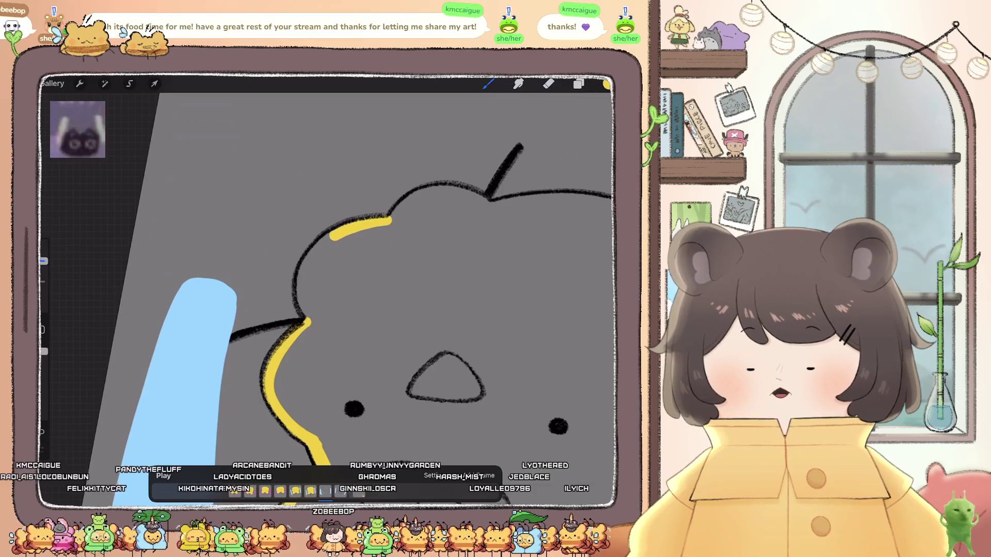
mouse_move(443, 377)
left_mouse_down()
mouse_move(454, 370)
mouse_move(288, 354)
mouse_move(155, 181)
left_mouse_up()
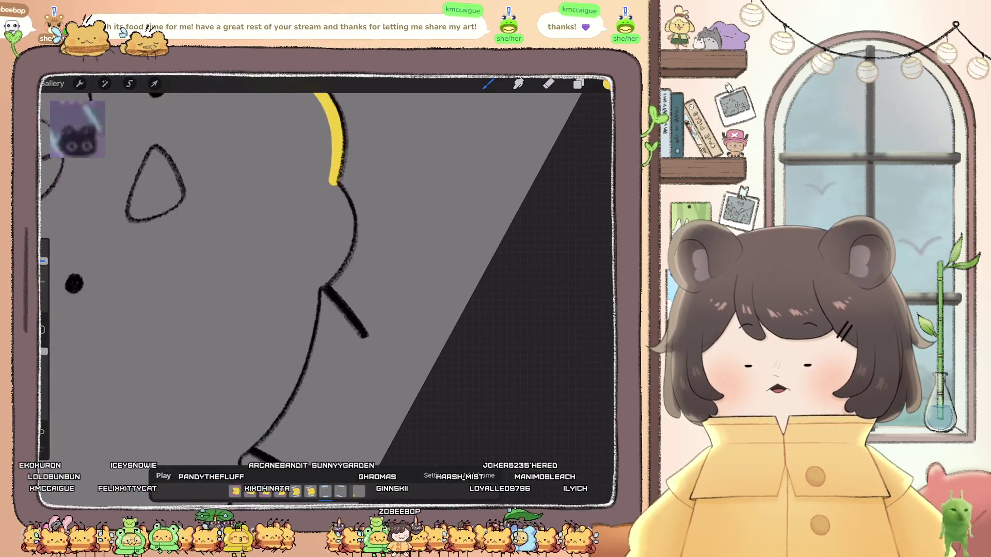
left_click_drag(334, 184, 347, 241)
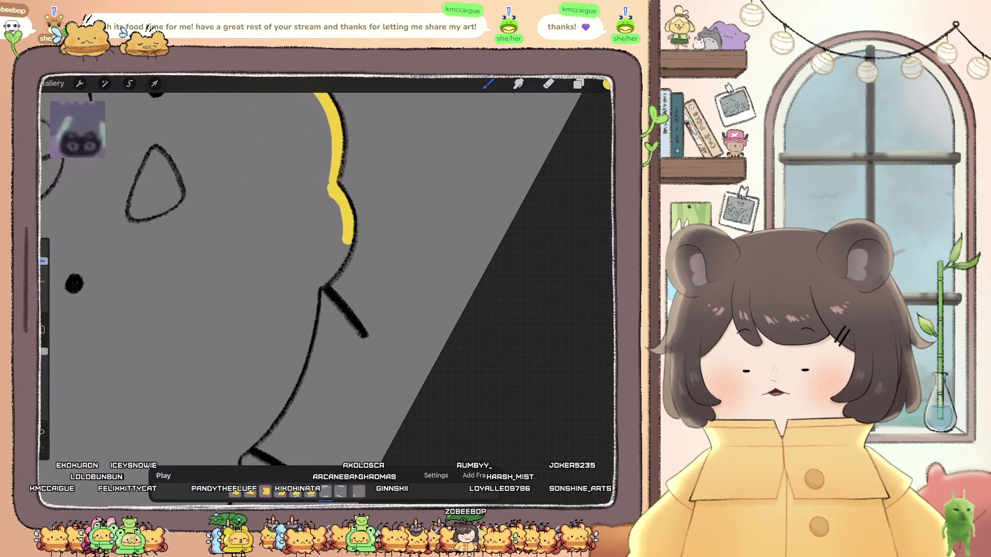
mouse_move(322, 284)
left_mouse_down()
mouse_move(330, 191)
mouse_move(335, 281)
left_mouse_up()
mouse_move(317, 349)
left_mouse_down()
mouse_move(312, 360)
mouse_move(351, 222)
mouse_move(347, 243)
left_mouse_up()
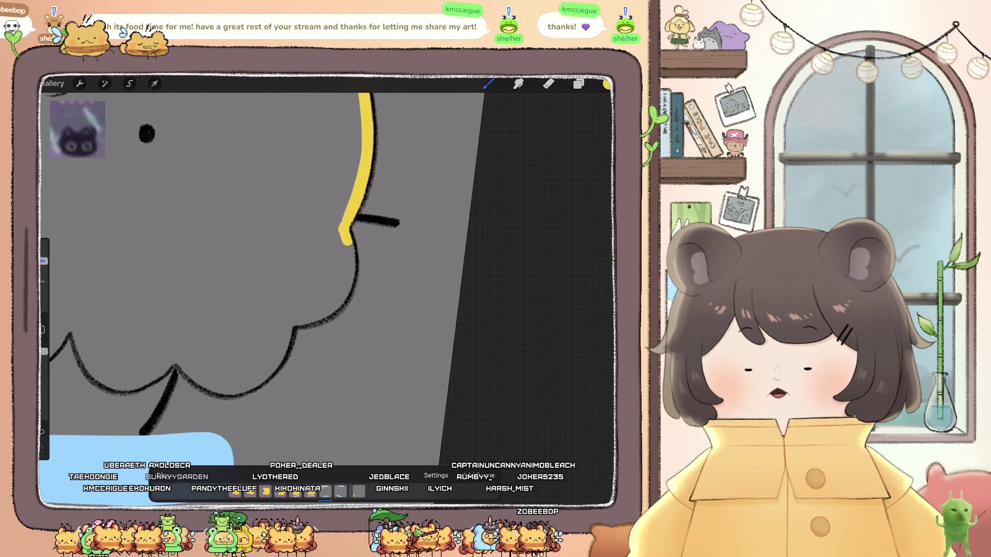
mouse_move(346, 287)
left_mouse_down()
mouse_move(323, 316)
mouse_move(289, 327)
mouse_move(305, 356)
left_mouse_up()
- Join the yellow segments and continue along the outline's bumps
left_click_drag(316, 196, 278, 214)
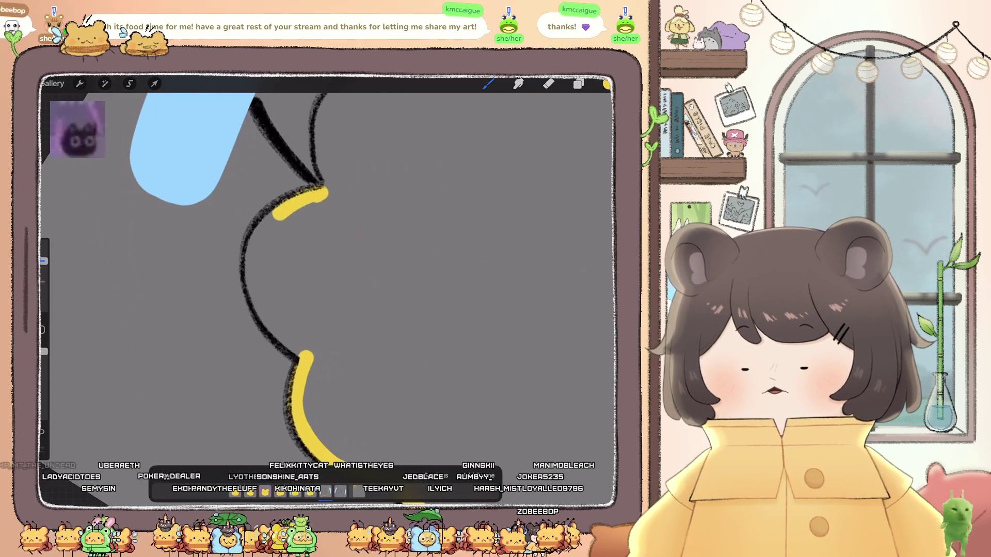
mouse_move(251, 268)
left_mouse_down()
mouse_move(260, 305)
mouse_move(304, 356)
left_mouse_up()
mouse_move(325, 194)
left_mouse_down()
mouse_move(289, 332)
mouse_move(341, 195)
mouse_move(271, 235)
mouse_move(276, 297)
left_mouse_up()
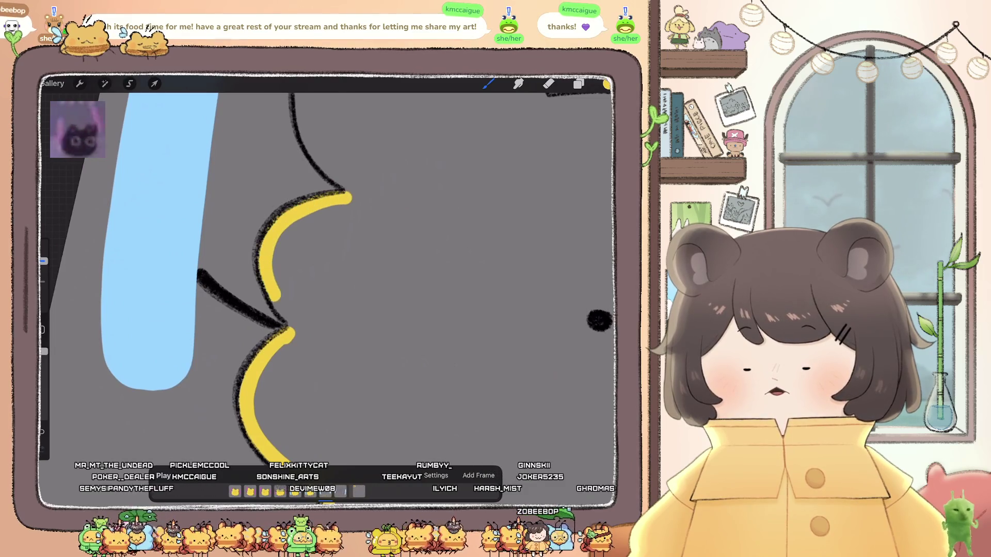
mouse_move(297, 129)
left_mouse_down()
mouse_move(238, 235)
mouse_move(253, 287)
mouse_move(309, 341)
left_mouse_up()
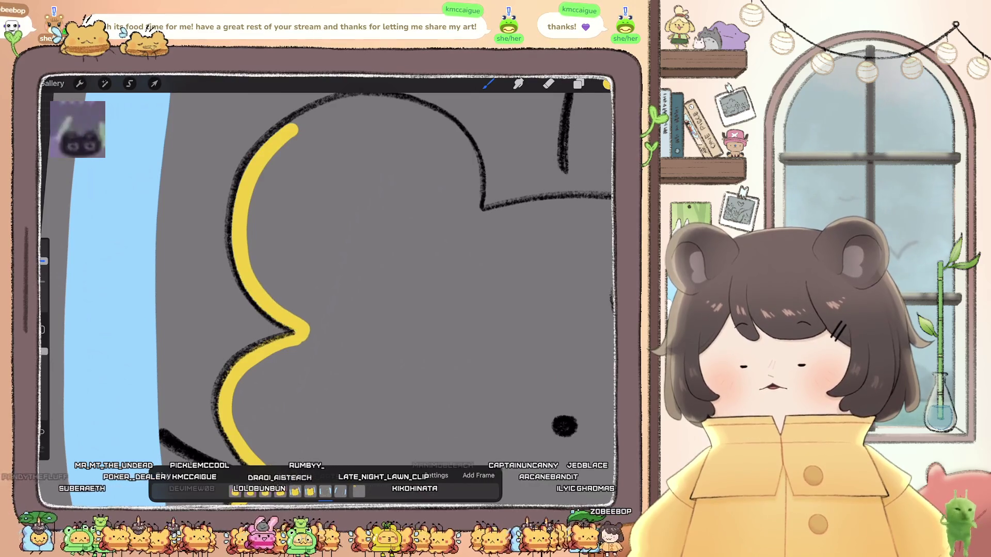
left_click_drag(362, 258, 412, 206)
left_click_drag(397, 330, 408, 331)
mouse_move(299, 179)
left_mouse_down()
mouse_move(253, 178)
mouse_move(207, 232)
mouse_move(203, 302)
mouse_move(229, 341)
left_mouse_up()
- Trace yellow down the right side and ColorDrop-fill the bear solid yellow on Layer 40
scroll(330, 273, "up", 3)
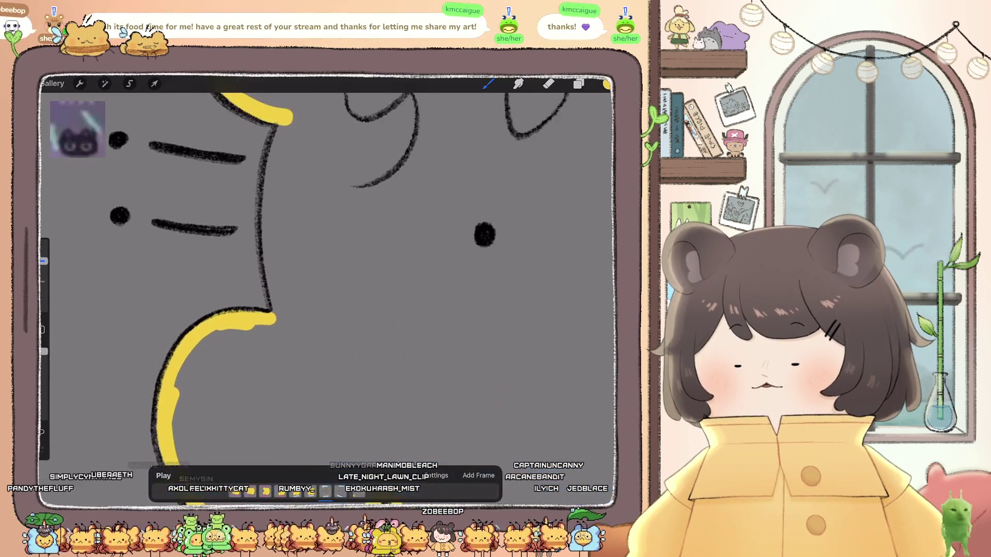
mouse_move(284, 117)
left_mouse_down()
mouse_move(262, 196)
mouse_move(280, 319)
left_mouse_up()
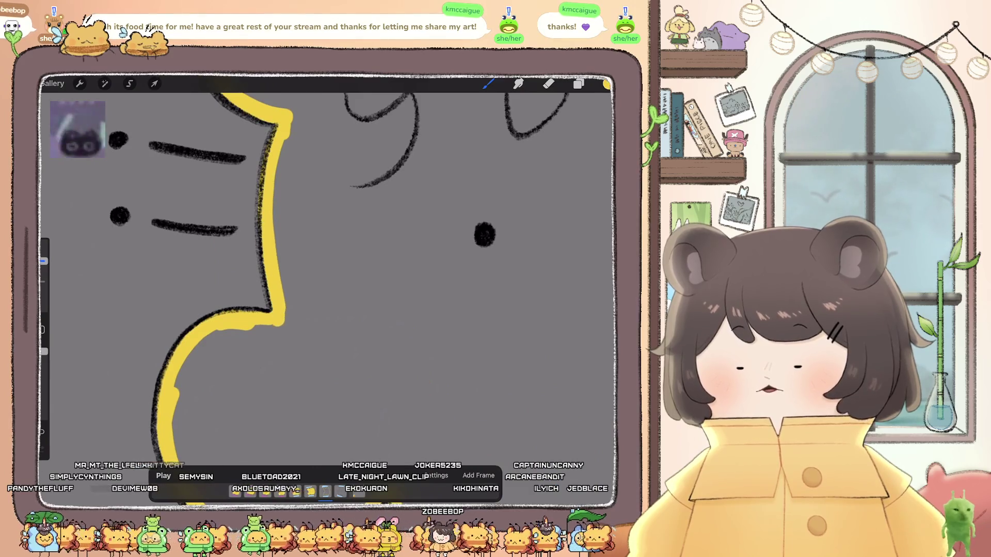
left_click_drag(607, 84, 413, 310)
scroll(330, 274, "down", 3)
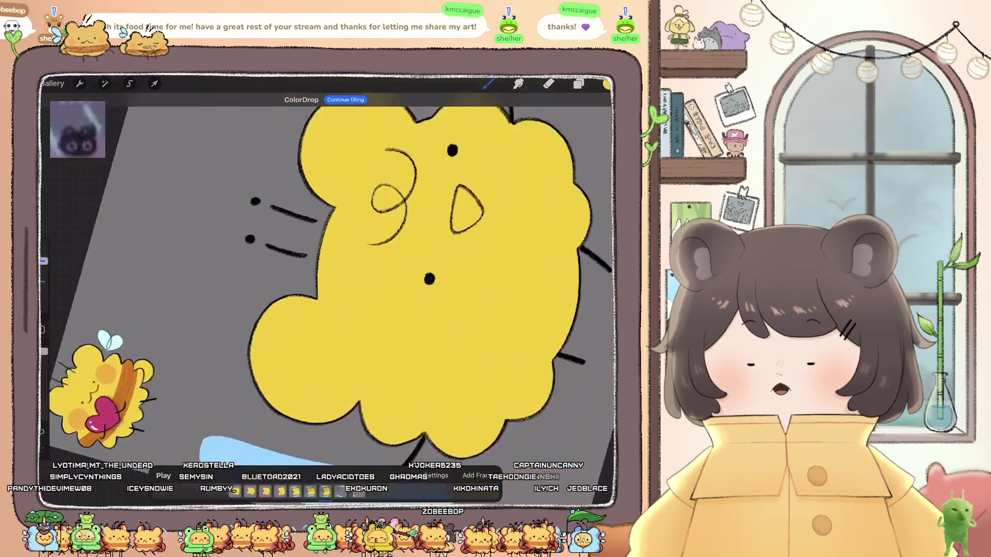
scroll(330, 274, "up", 2)
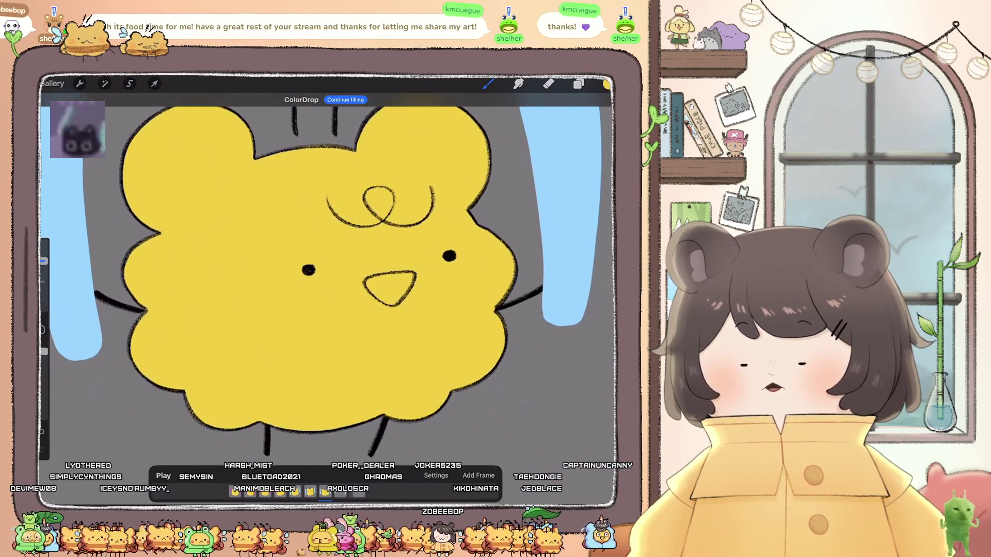
- Select the next frame's layer and show its line art
left_click(578, 84)
left_click(532, 204)
left_click(598, 204)
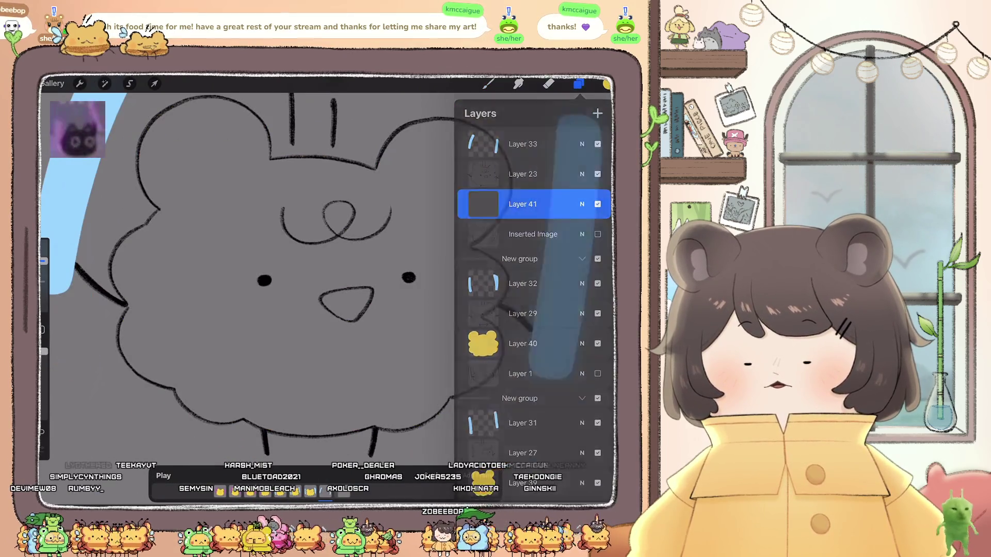
- Trace yellow strokes down the bear's wavy black outline, rotating the canvas as needed
left_click(578, 84)
scroll(330, 274, "down", 2)
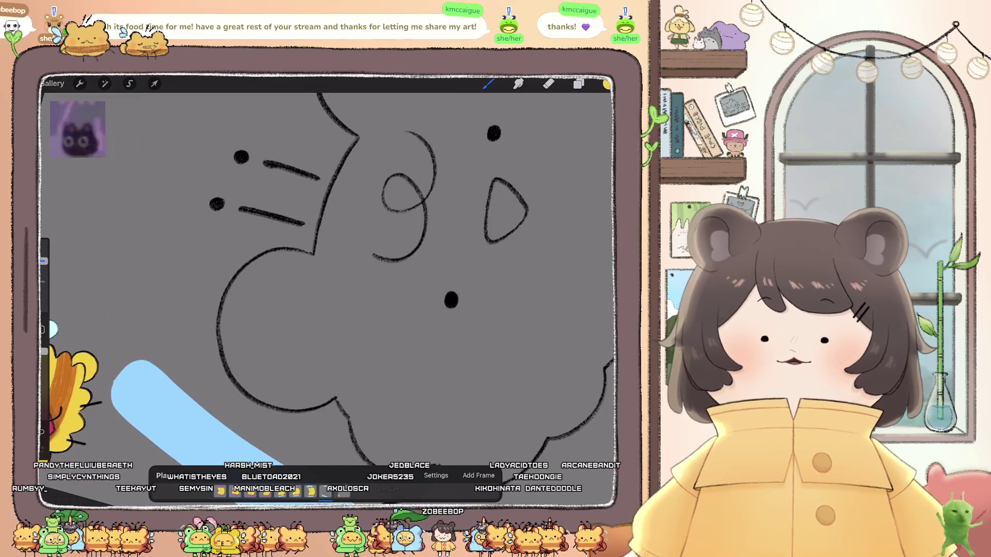
scroll(330, 273, "up", 2)
scroll(330, 273, "up", 2)
left_click_drag(274, 197, 246, 205)
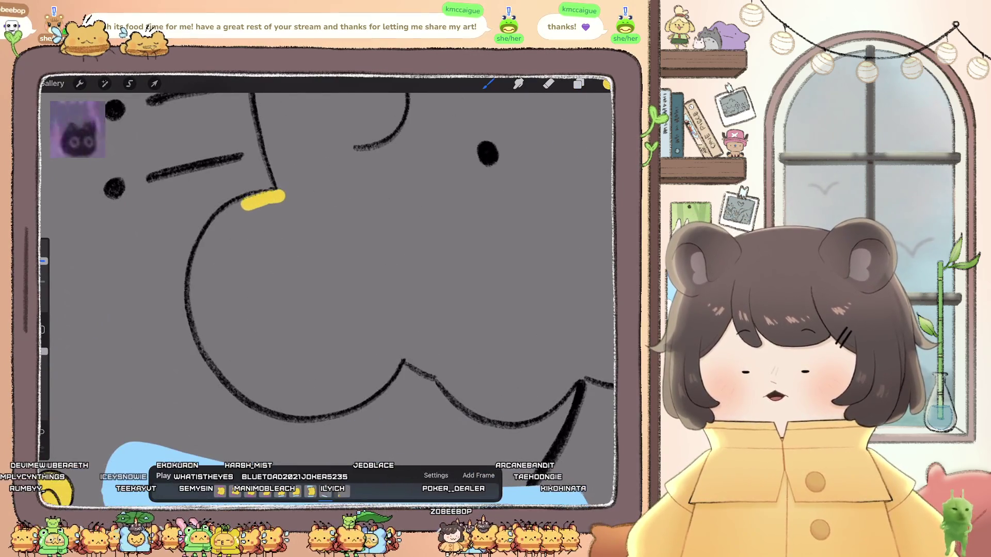
mouse_move(201, 254)
left_mouse_down()
mouse_move(206, 331)
mouse_move(248, 391)
left_mouse_up()
mouse_move(299, 411)
left_mouse_down()
mouse_move(330, 408)
mouse_move(377, 383)
mouse_move(401, 352)
left_mouse_up()
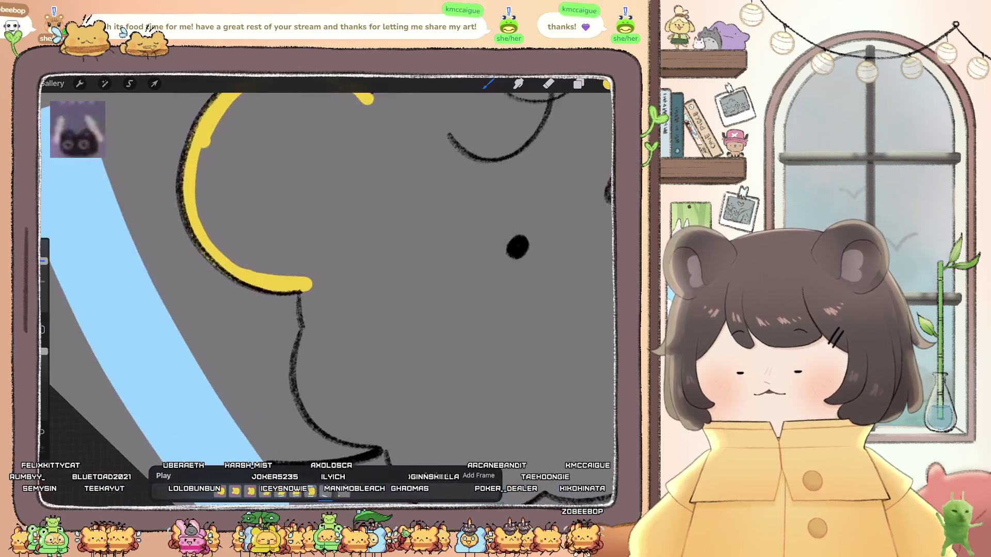
left_click_drag(304, 204, 303, 358)
mouse_move(537, 210)
left_mouse_down()
mouse_move(533, 183)
mouse_move(582, 151)
left_mouse_up()
mouse_move(305, 201)
left_mouse_down()
mouse_move(289, 227)
mouse_move(281, 314)
mouse_move(340, 356)
mouse_move(397, 374)
mouse_move(310, 279)
mouse_move(342, 287)
mouse_move(255, 173)
left_mouse_up()
left_click_drag(255, 212, 279, 280)
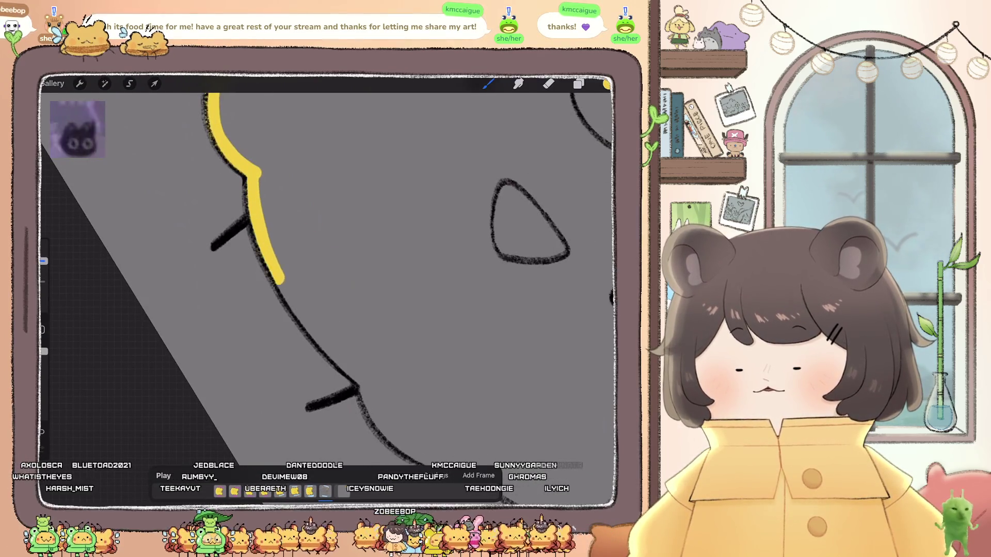
- Join the remaining yellow outline segments, then undo the last Liquify push
mouse_move(320, 338)
left_mouse_down()
mouse_move(340, 362)
mouse_move(282, 207)
mouse_move(285, 290)
left_mouse_up()
mouse_move(331, 328)
left_mouse_down()
mouse_move(283, 239)
mouse_move(394, 347)
mouse_move(379, 361)
left_mouse_up()
mouse_move(322, 239)
left_mouse_down()
mouse_move(360, 227)
mouse_move(405, 274)
mouse_move(405, 330)
mouse_move(379, 374)
left_mouse_up()
mouse_move(330, 258)
left_mouse_down()
mouse_move(392, 330)
mouse_move(326, 273)
mouse_move(323, 282)
left_mouse_up()
mouse_move(346, 333)
left_mouse_down()
mouse_move(342, 359)
mouse_move(373, 294)
mouse_move(354, 253)
mouse_move(279, 230)
left_mouse_up()
left_click_drag(331, 258, 336, 350)
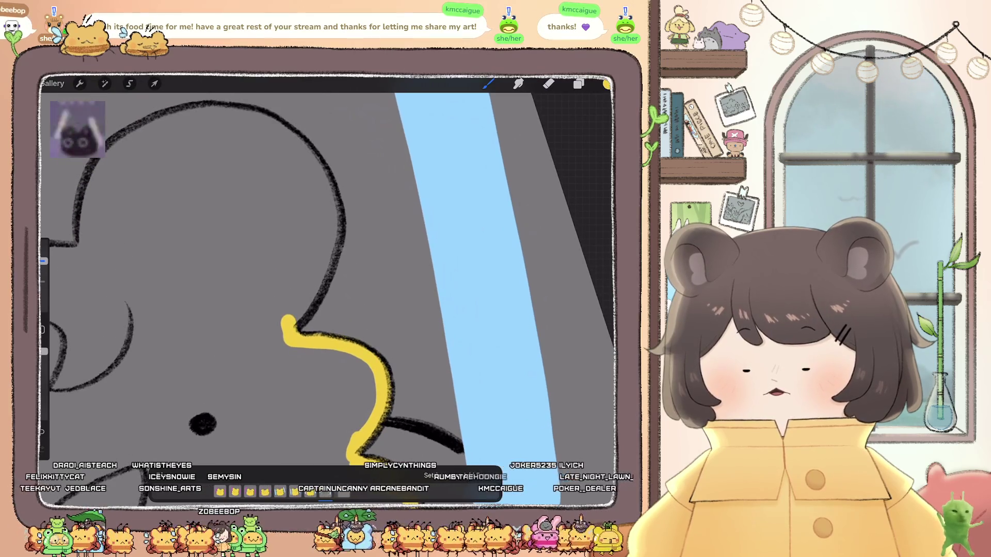
left_click_drag(247, 116, 293, 137)
mouse_move(323, 178)
left_mouse_down()
mouse_move(333, 221)
mouse_move(289, 320)
left_mouse_up()
mouse_move(331, 289)
left_mouse_down()
mouse_move(392, 289)
mouse_move(457, 310)
left_mouse_up()
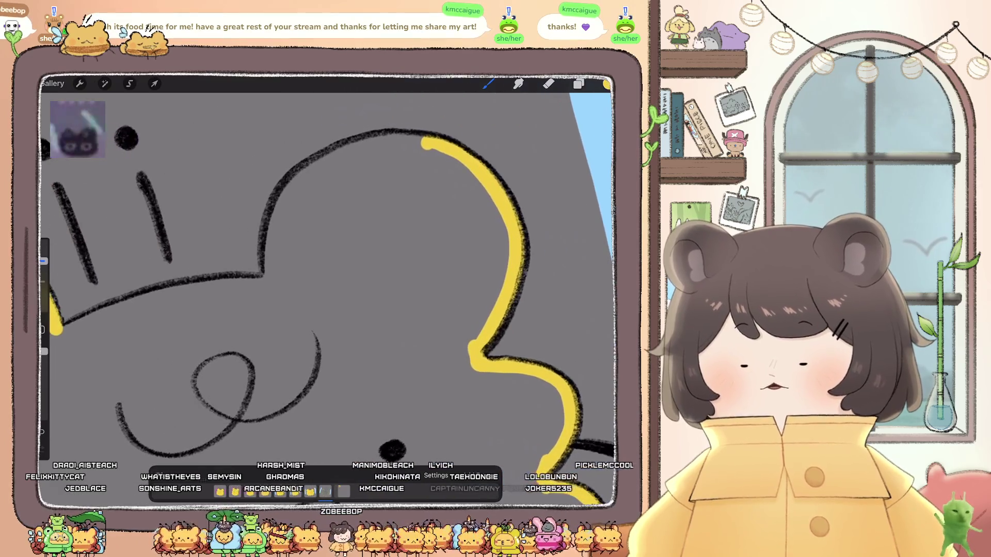
left_click_drag(425, 143, 356, 149)
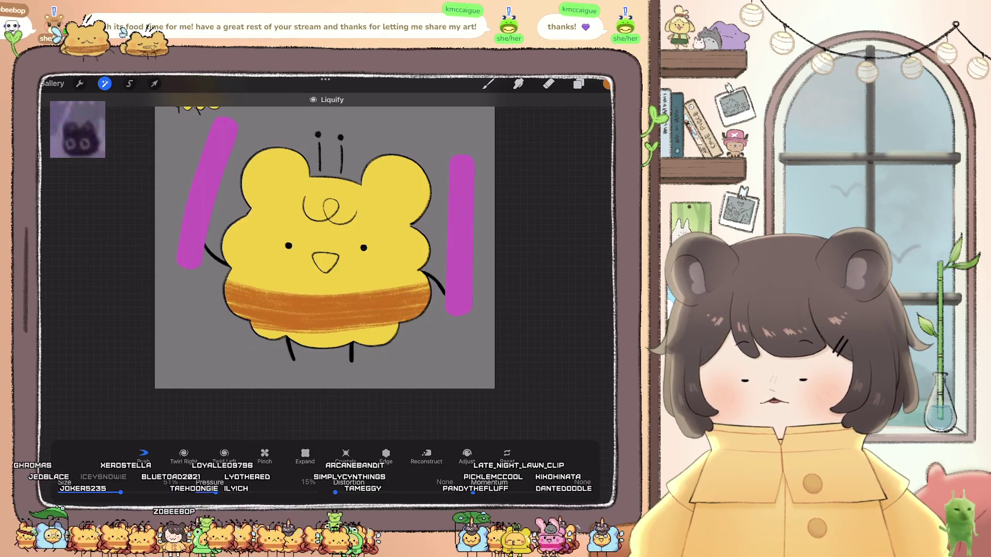
key("ctrl+z")
- Enlarge the Liquify brush, then bring up Layer 42's options for the orange belly band
left_click_drag(120, 492, 139, 492)
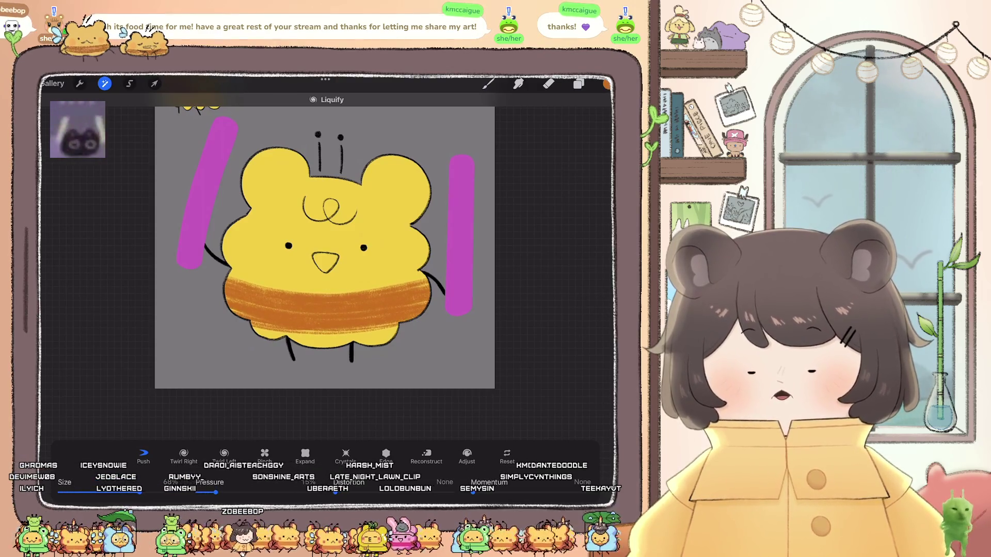
left_click(578, 83)
left_click(488, 403)
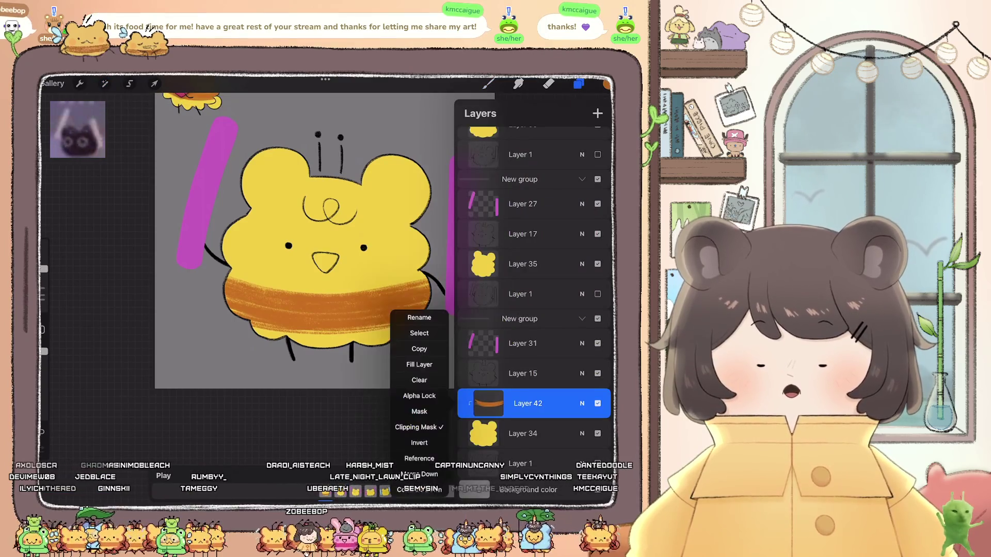
- Paste the orange band onto Layer 35, rotate it onto the belly, and clip it
left_click(522, 263)
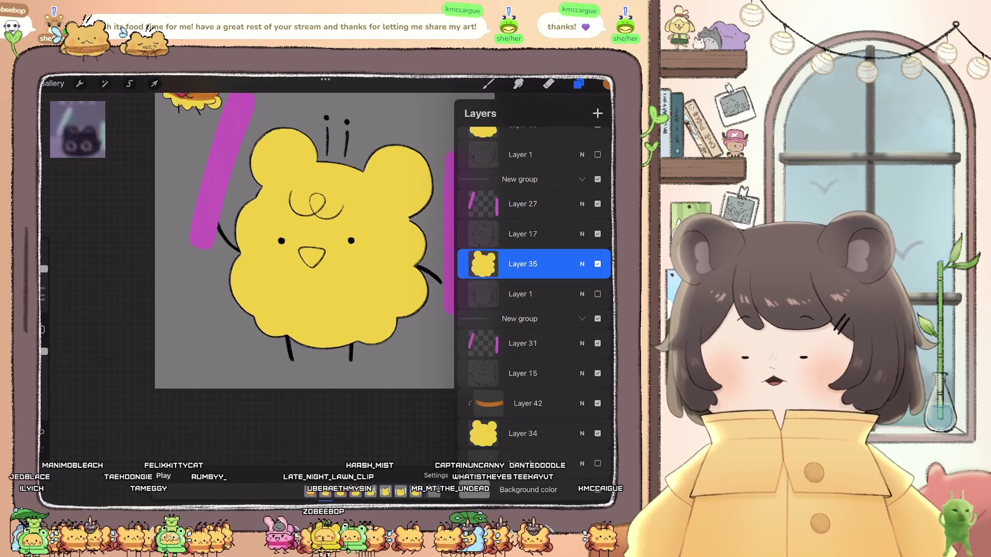
left_click(80, 84)
left_click(75, 300)
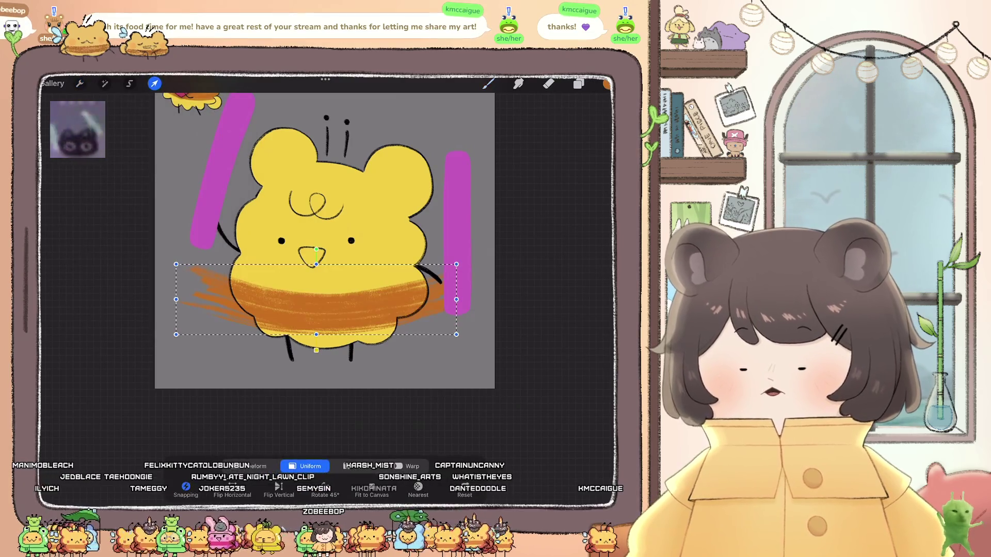
left_click_drag(316, 249, 312, 248)
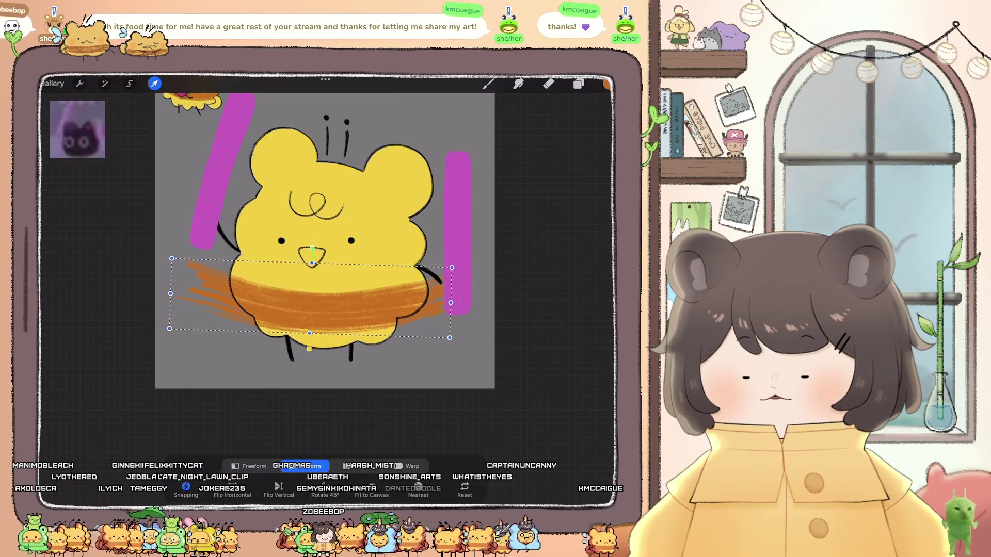
left_click(579, 83)
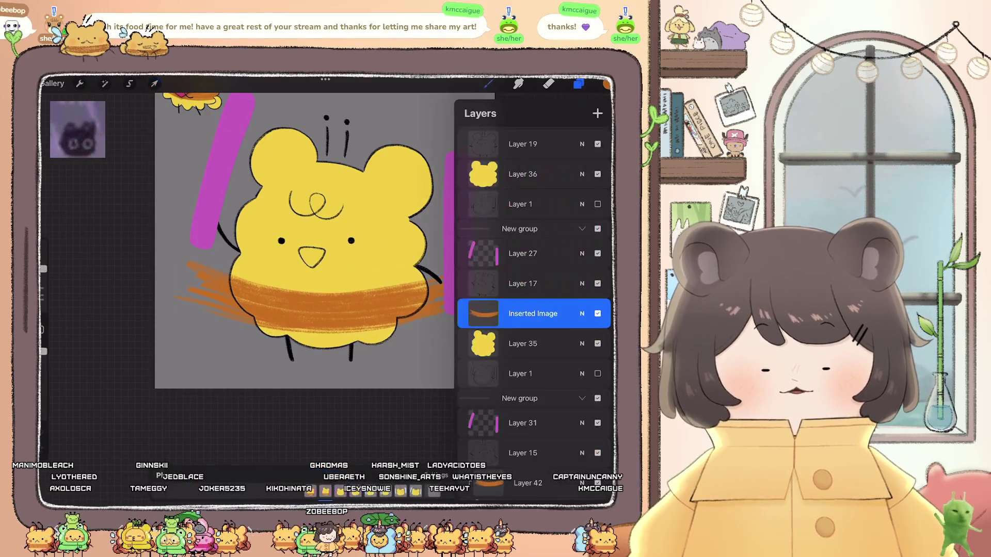
left_click(487, 313)
left_click(421, 337)
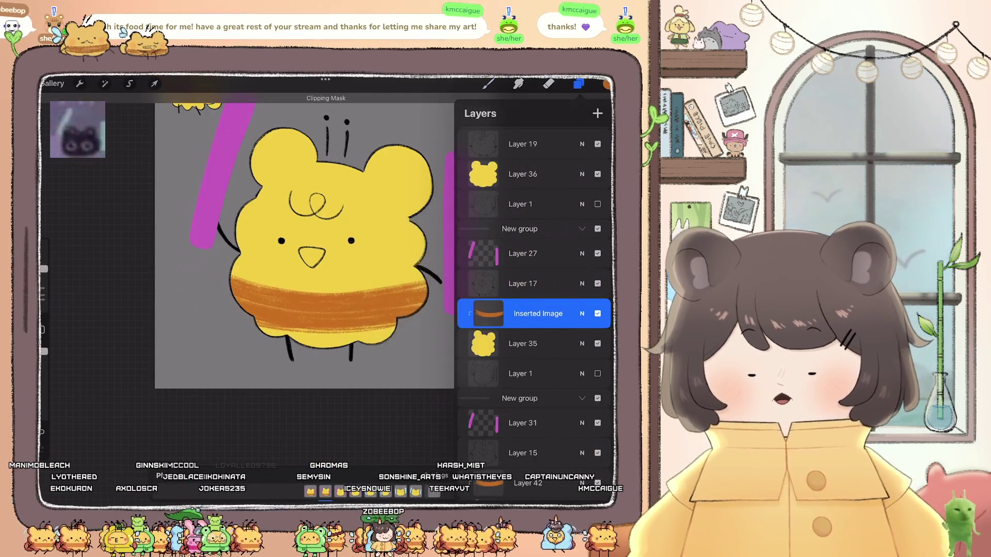
left_click(579, 84)
- Paste the band onto the next frame's Layer 36, warp and distort it, then clip it
left_click(578, 83)
left_click(520, 313)
left_click(522, 258)
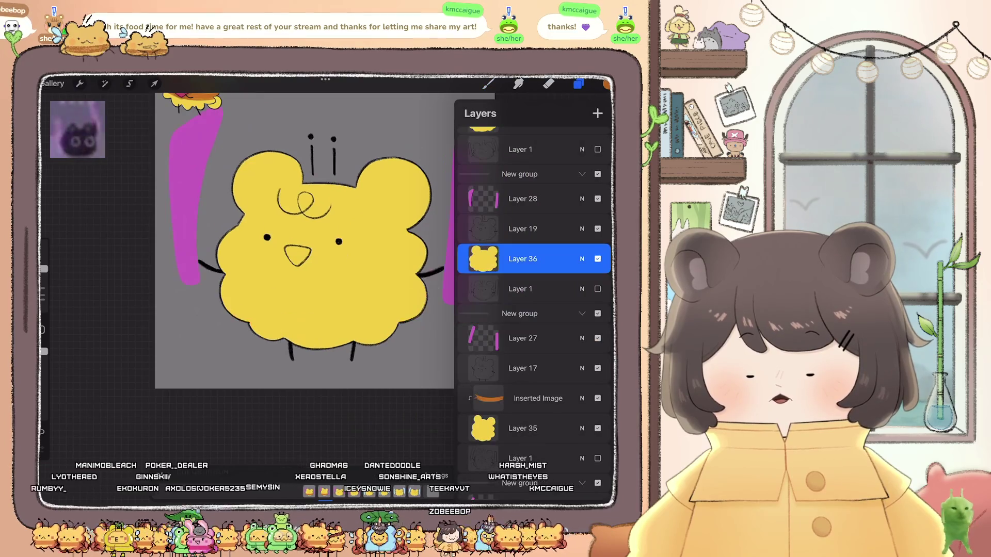
left_click(104, 84)
left_click(79, 83)
left_click(82, 300)
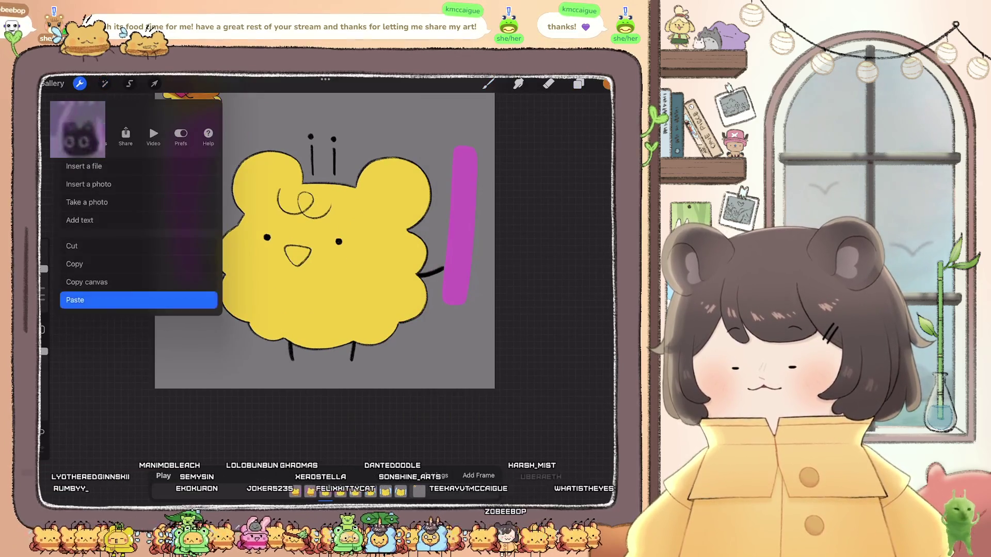
left_click(488, 84)
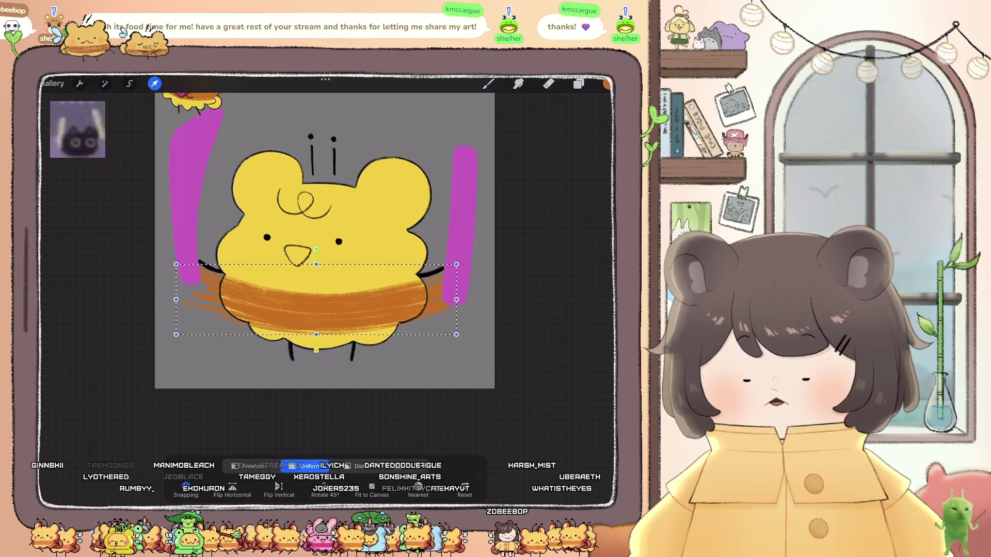
left_click(401, 465)
left_click(367, 465)
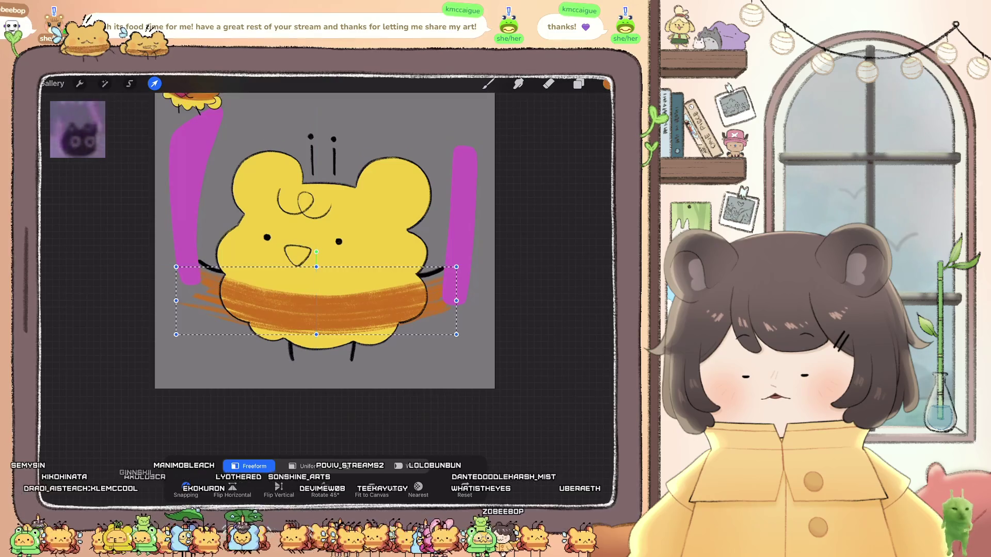
left_click(578, 84)
left_click(483, 313)
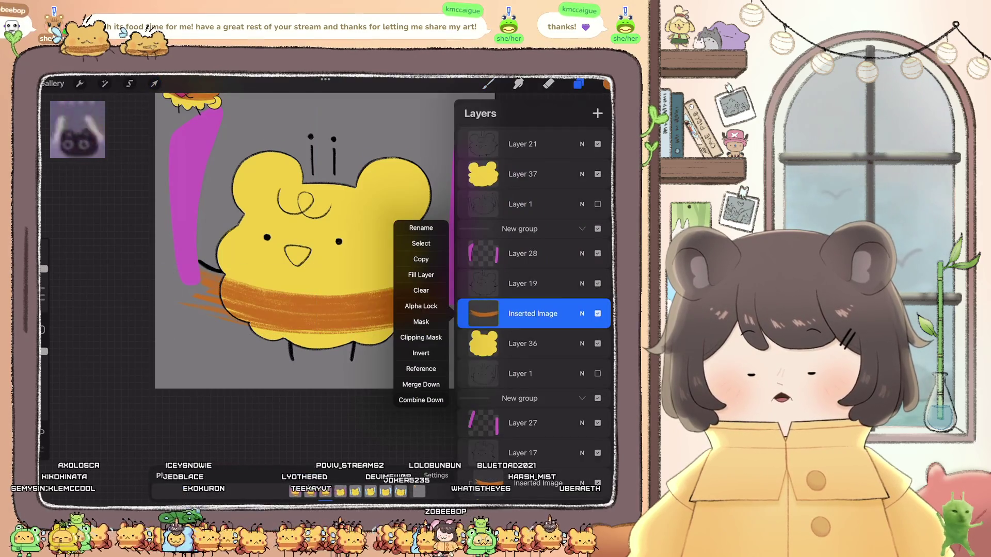
left_click(579, 83)
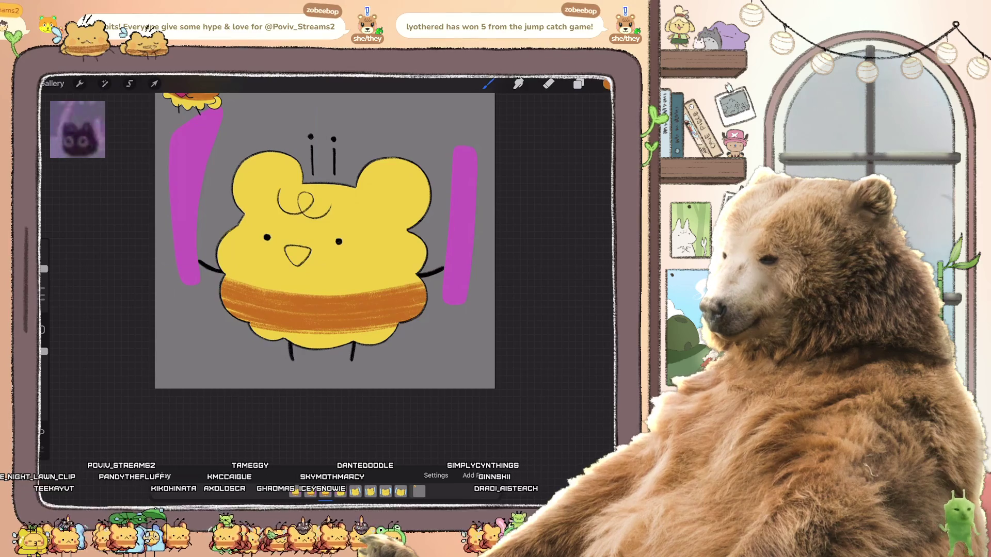
scroll(325, 241, "up", 3)
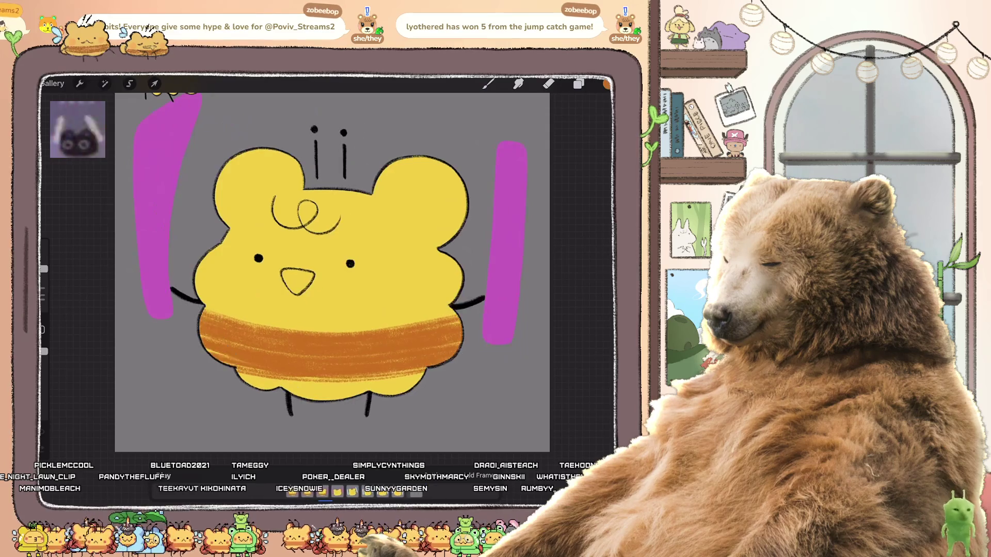
- Paste the band into a third frame, tilt and warp it around the belly, and clip it
left_click(578, 83)
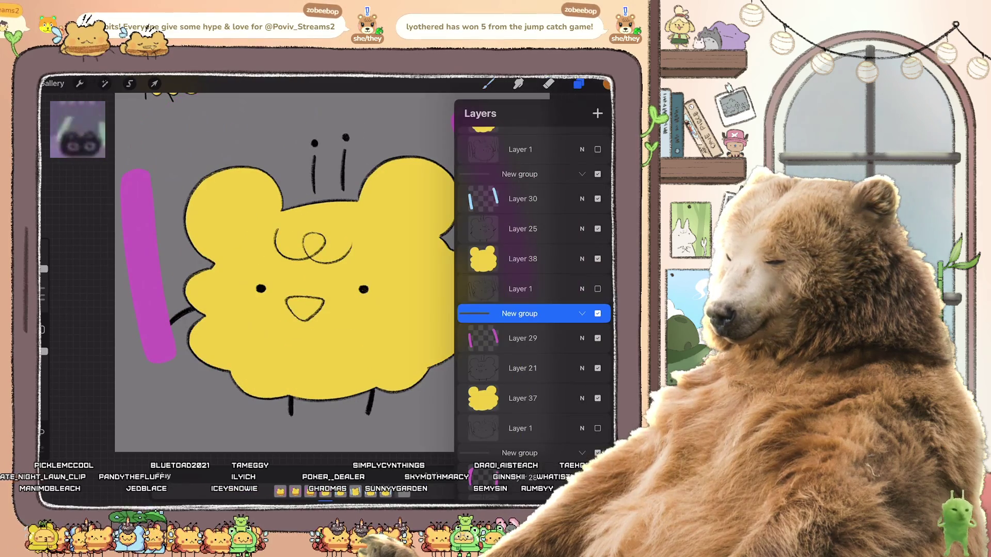
left_click(80, 83)
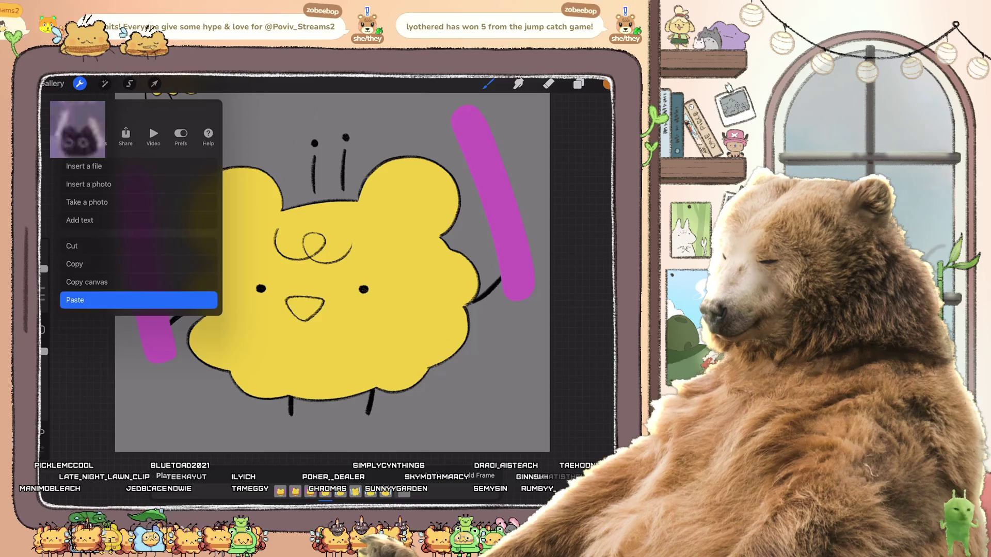
left_click(103, 301)
left_click_drag(321, 278, 312, 279)
left_click(399, 466)
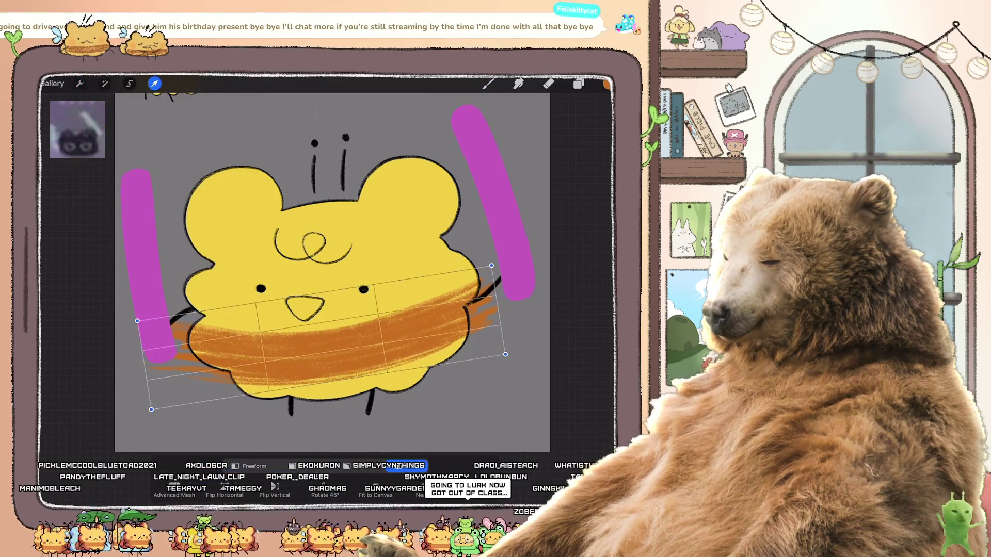
left_click_drag(170, 335, 169, 343)
left_click_drag(310, 341, 310, 349)
left_click_drag(485, 310, 493, 318)
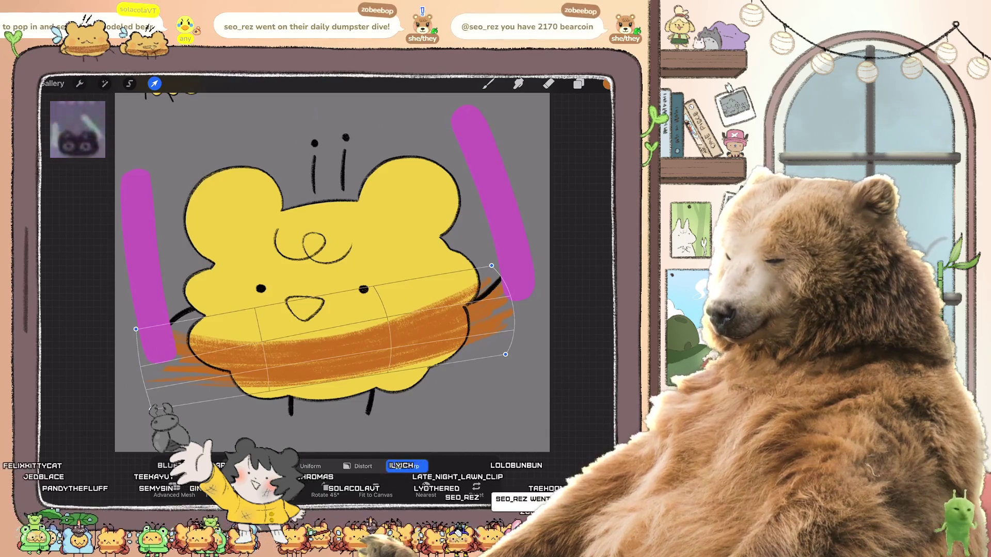
left_click(579, 83)
left_click(483, 313)
left_click(284, 258)
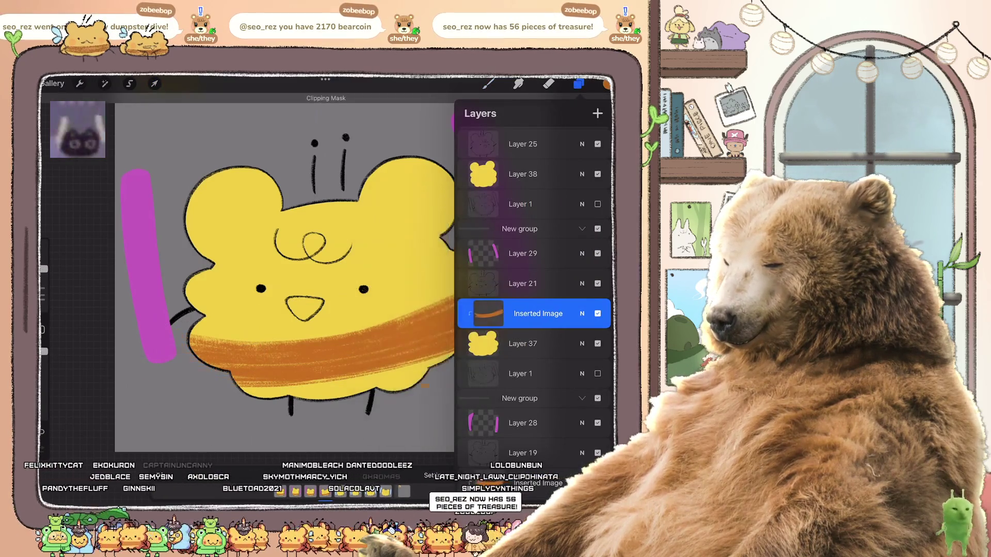
- Play and pause the bear animation, then undo and redo the pasted belly band
scroll(310, 263, "down", 3)
left_click(579, 84)
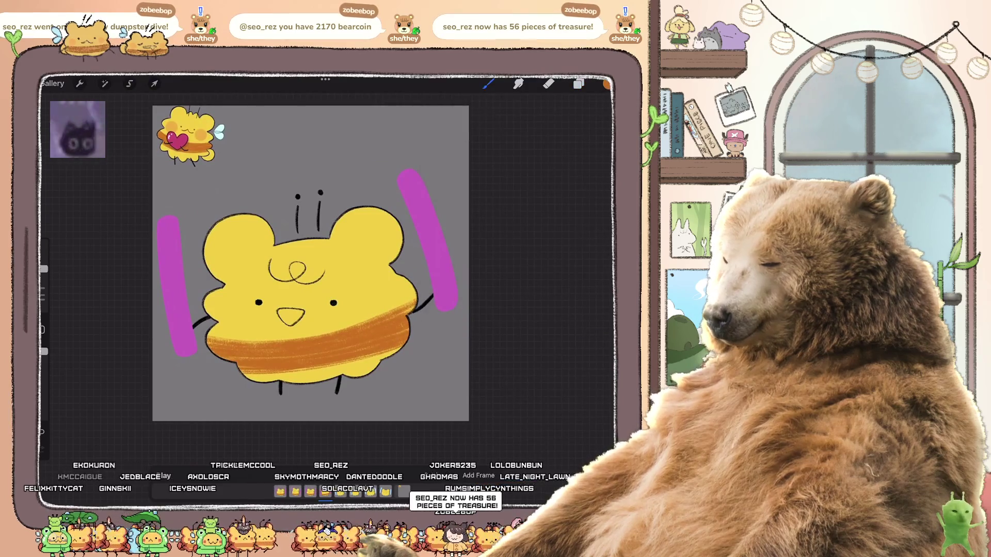
left_click(164, 476)
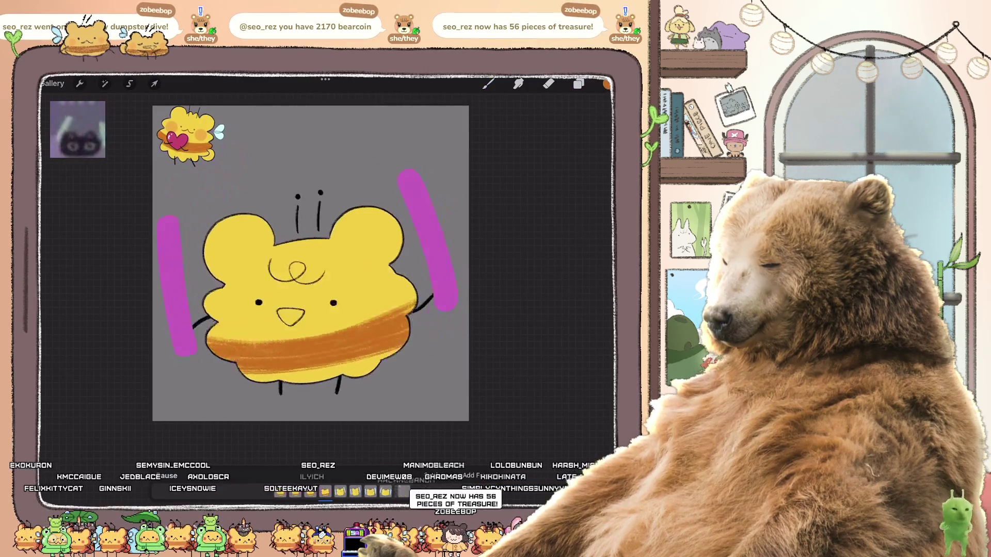
left_click(164, 476)
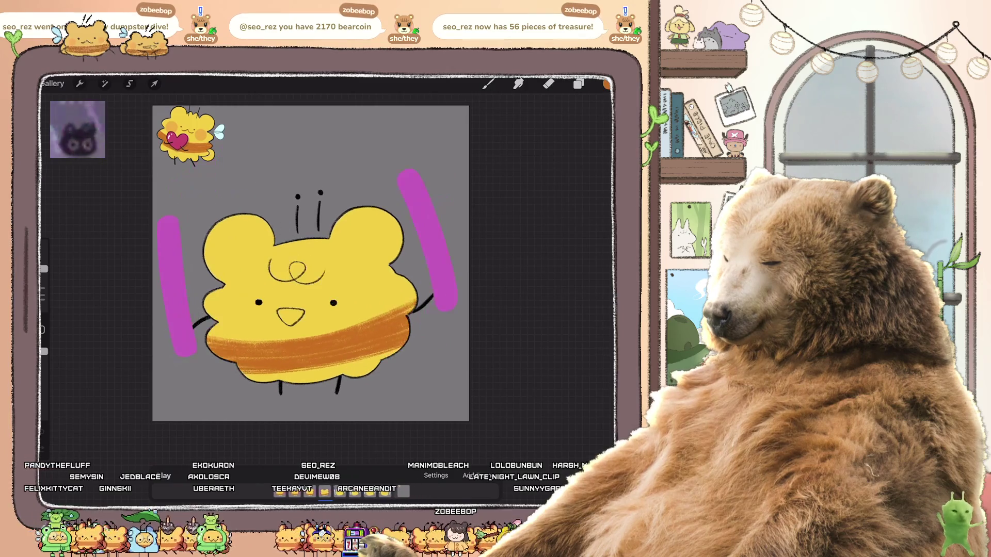
key("ctrl+z")
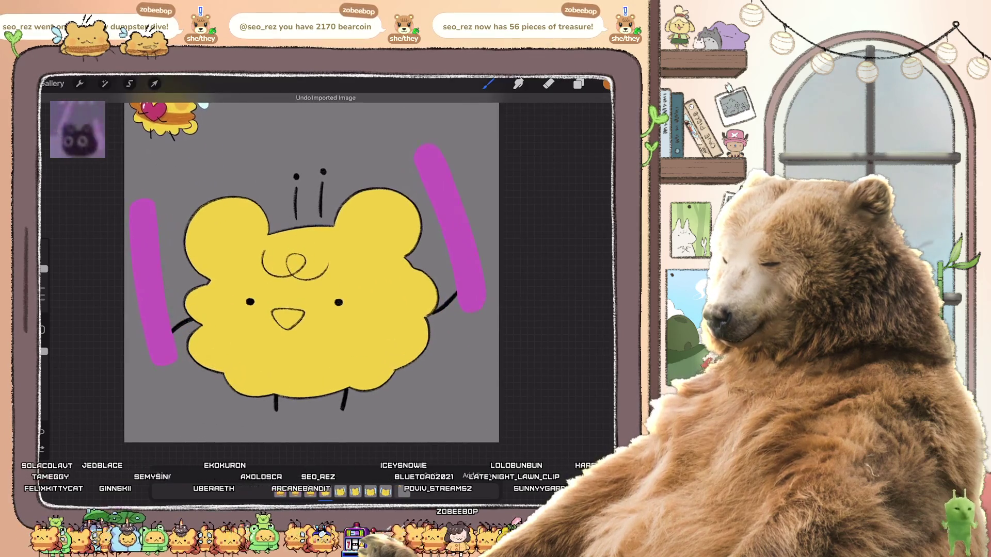
key("ctrl+shift+z")
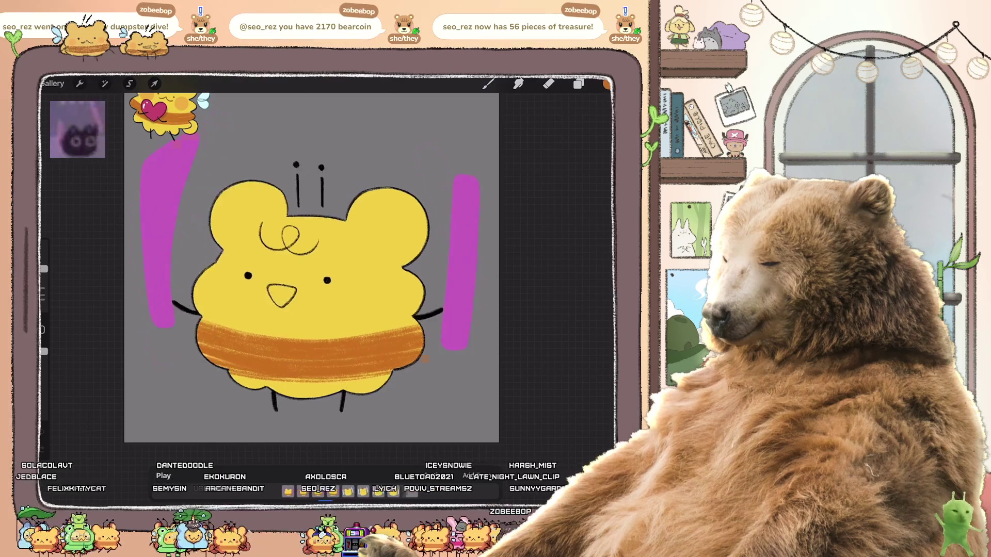
left_click(578, 84)
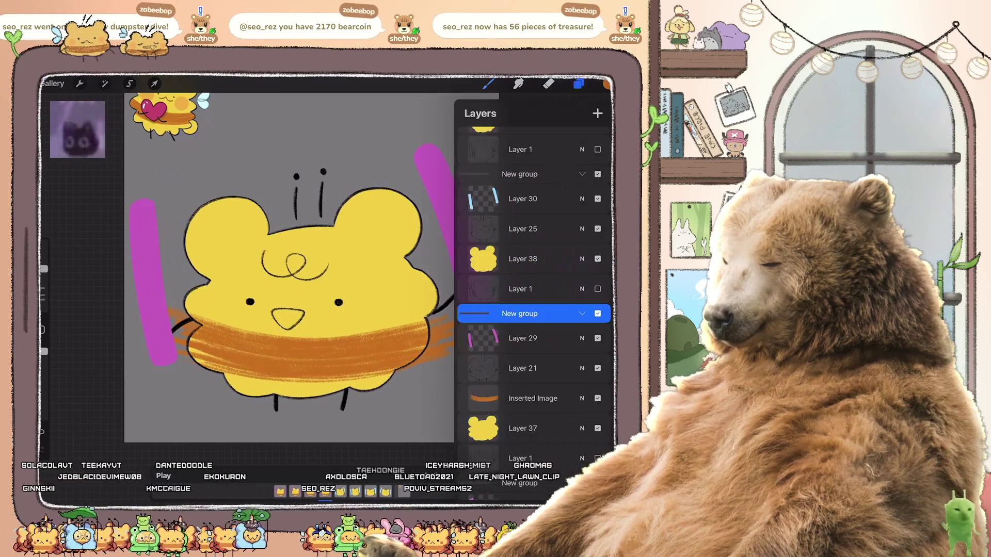
- Shear the Inserted Image band, then warp its left edge down to curve across the belly
scroll(534, 283, "down", 2)
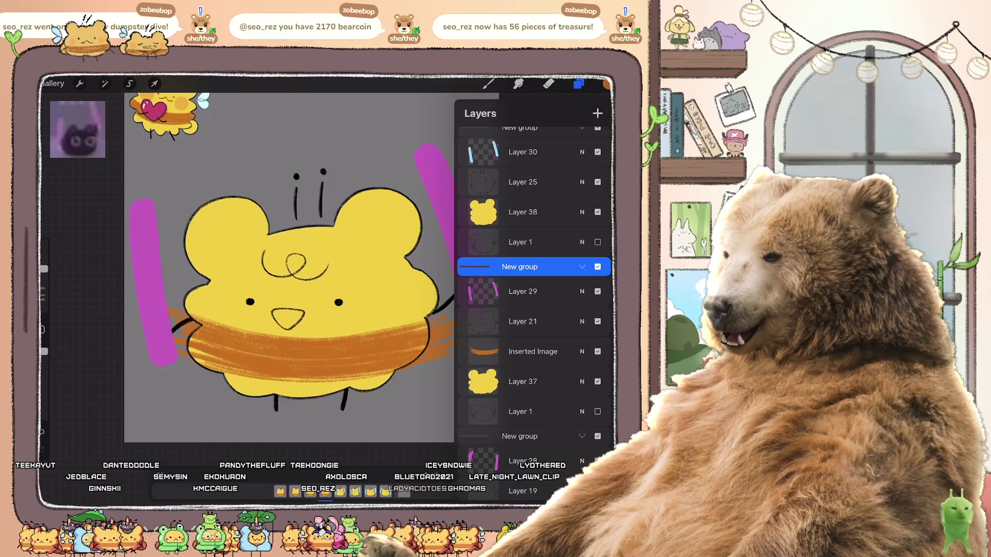
left_click(533, 352)
left_click(154, 84)
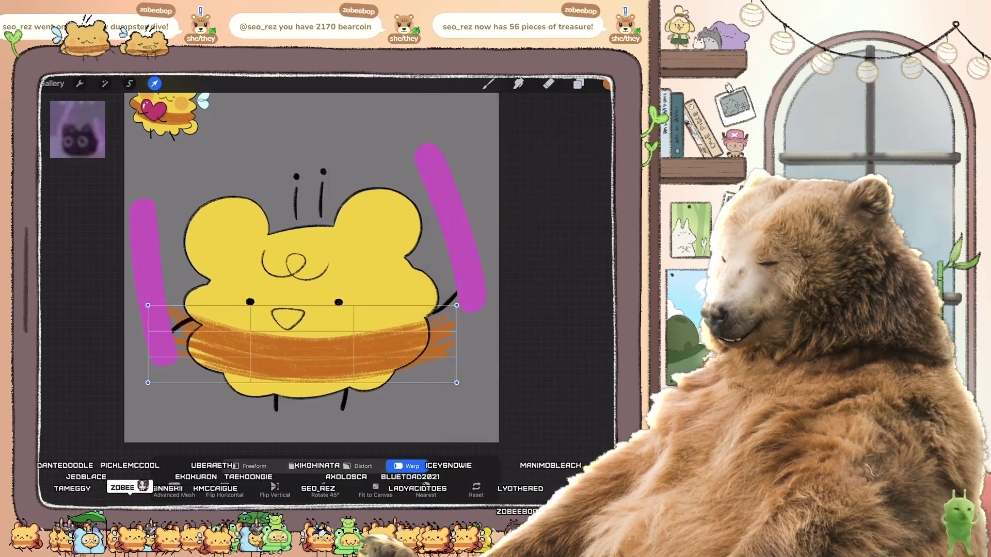
left_click_drag(147, 344, 147, 359)
left_click(407, 466)
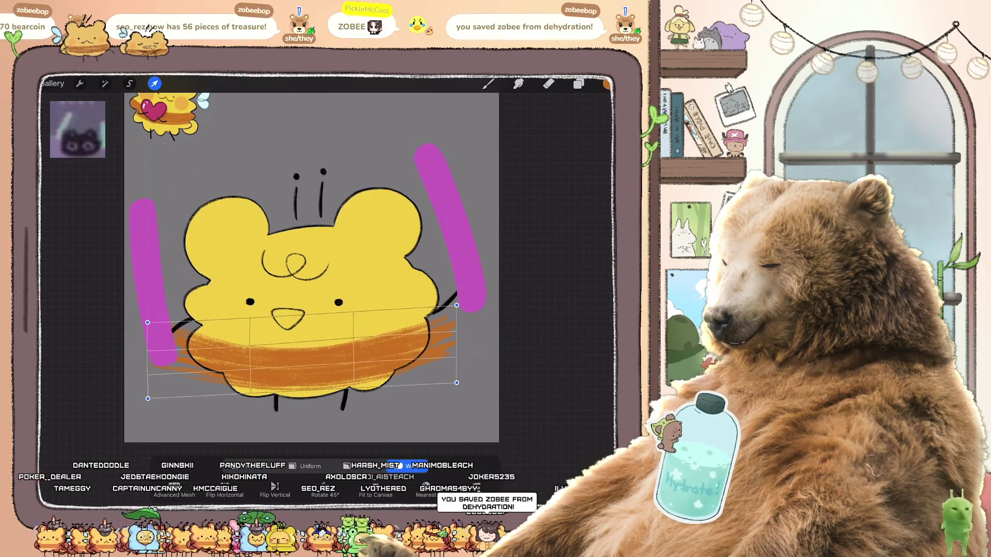
left_click_drag(147, 323, 148, 328)
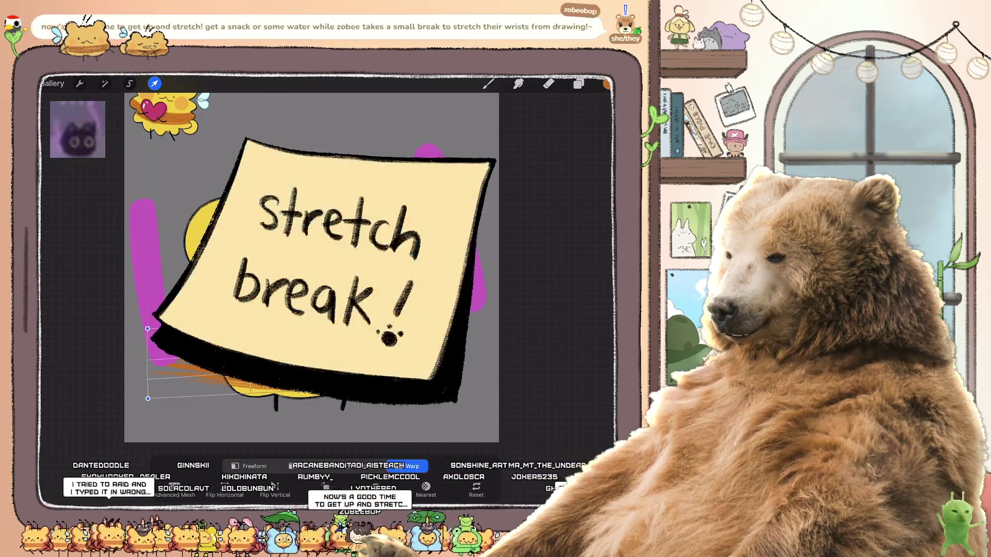
left_click(153, 83)
left_click(578, 83)
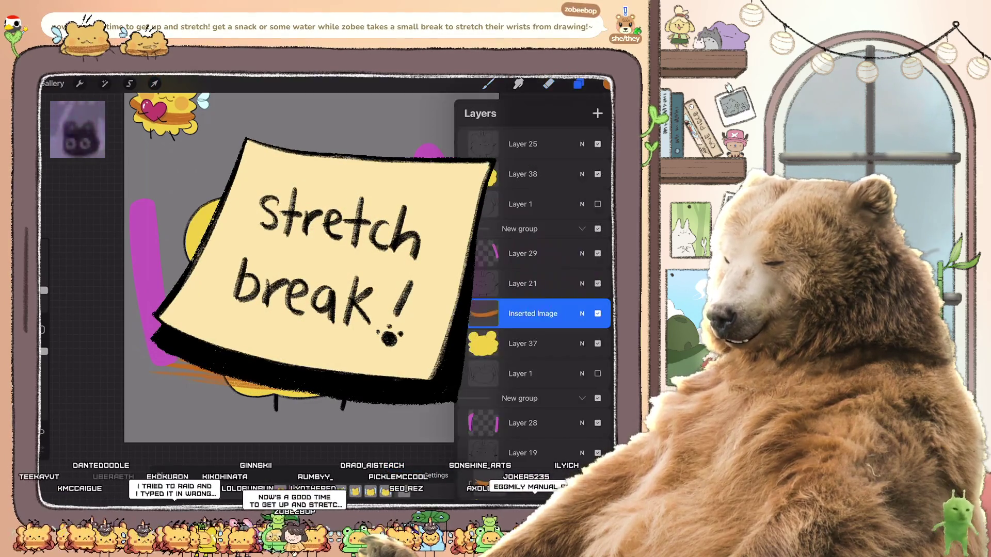
scroll(289, 268, "down", 2)
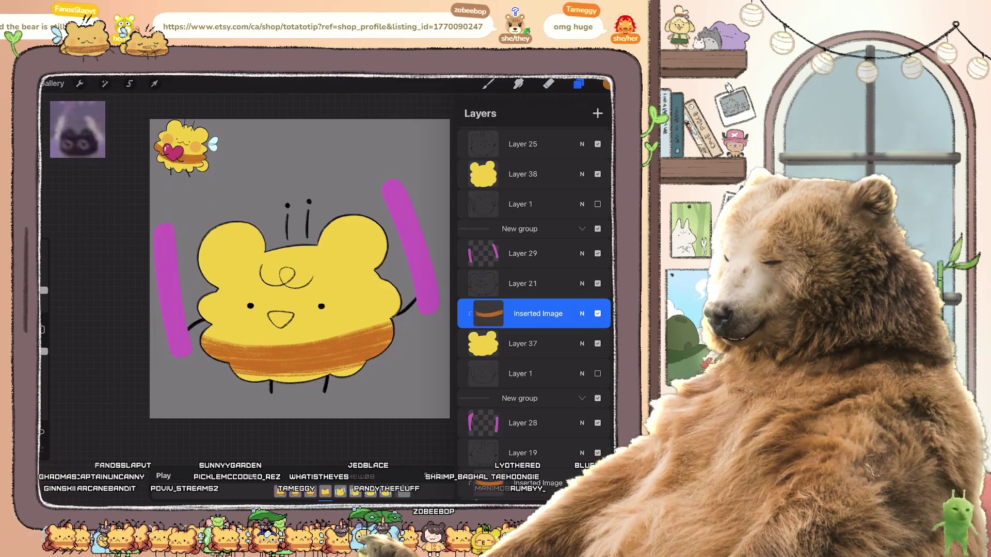
- Hide the orange belly band layer in each of three frames, keeping them hidden
left_click(598, 314)
scroll(535, 289, "down", 1)
scroll(534, 289, "down", 4)
left_click(598, 247)
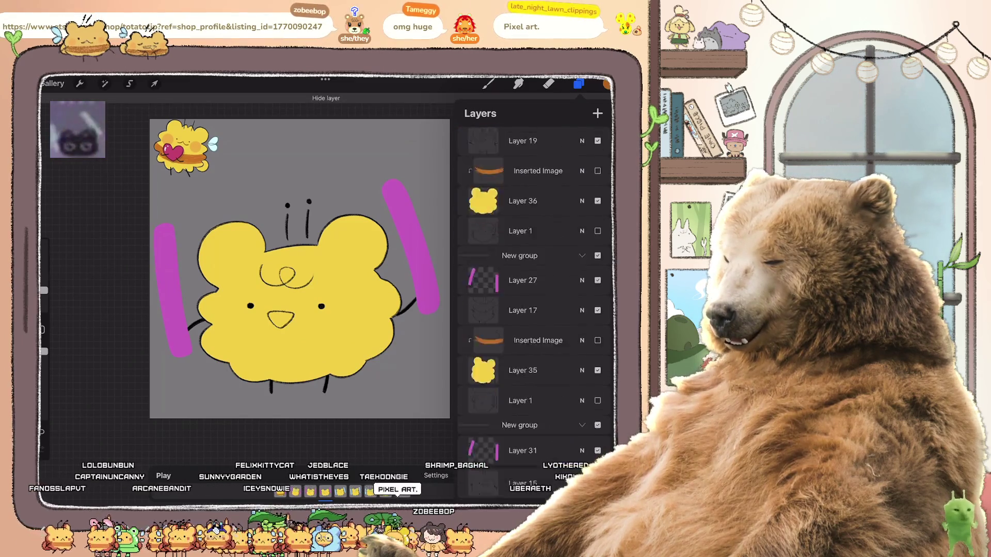
scroll(534, 289, "down", 4)
left_click(598, 403)
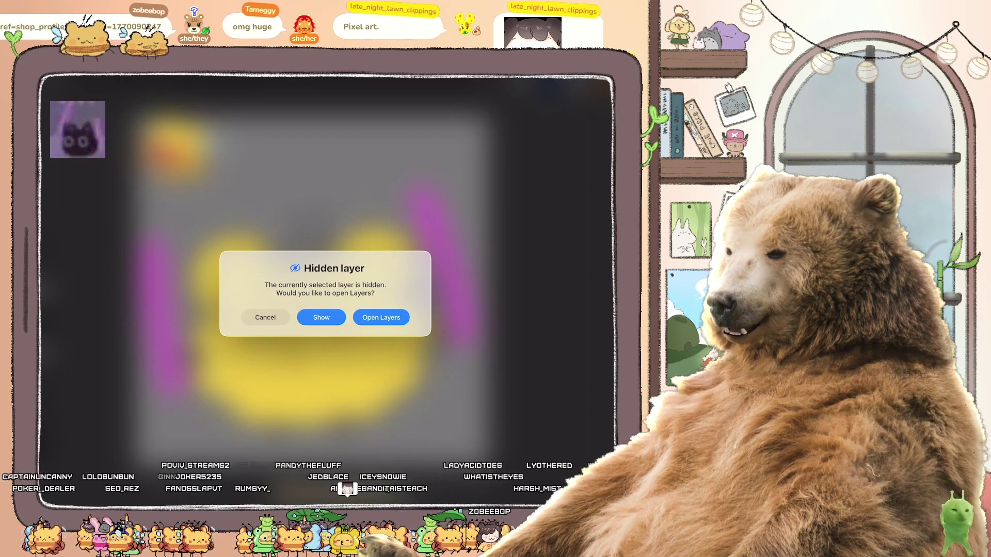
left_click(321, 318)
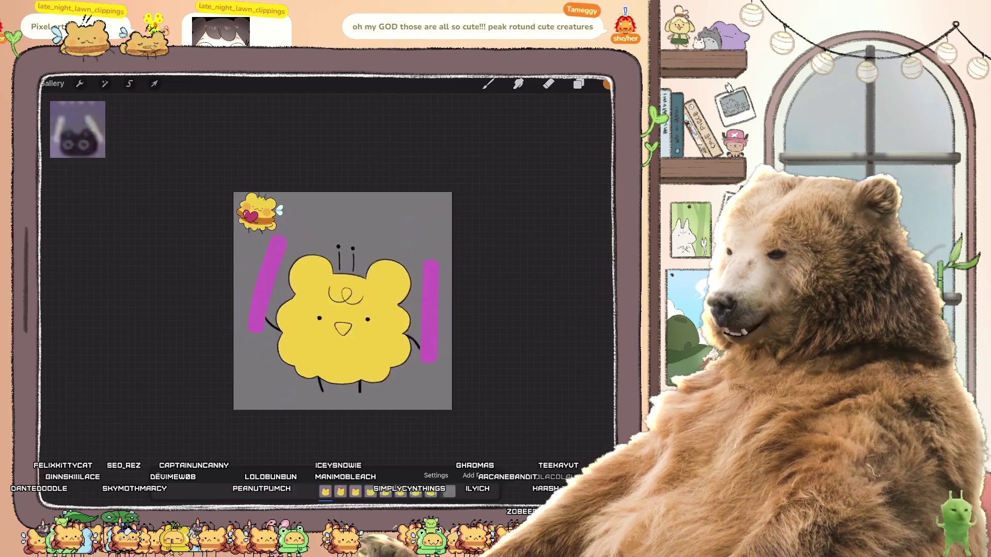
- Switch to the eraser to finish the light-blue side bars, then return to the gallery
scroll(328, 295, "up", 3)
left_click(549, 84)
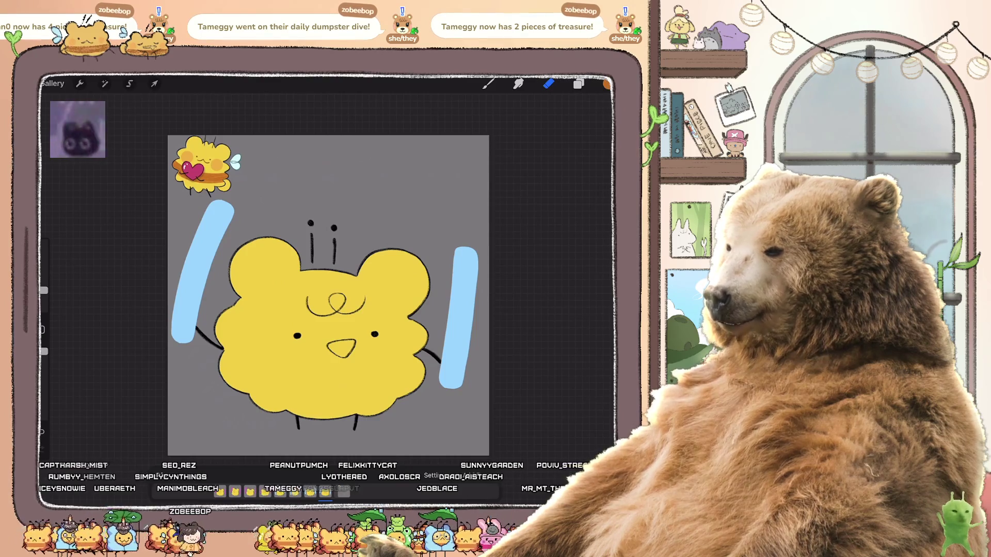
scroll(328, 295, "down", 1)
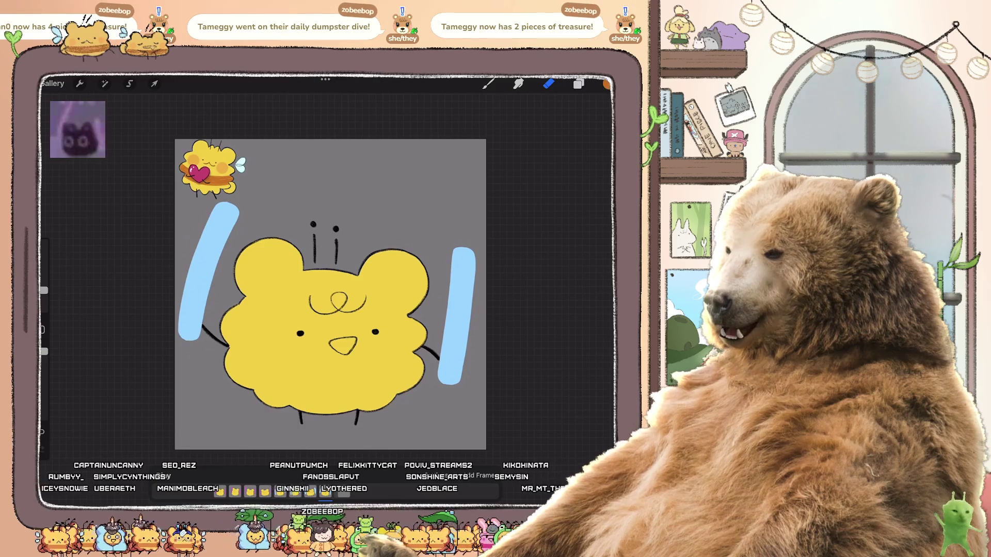
left_click(53, 83)
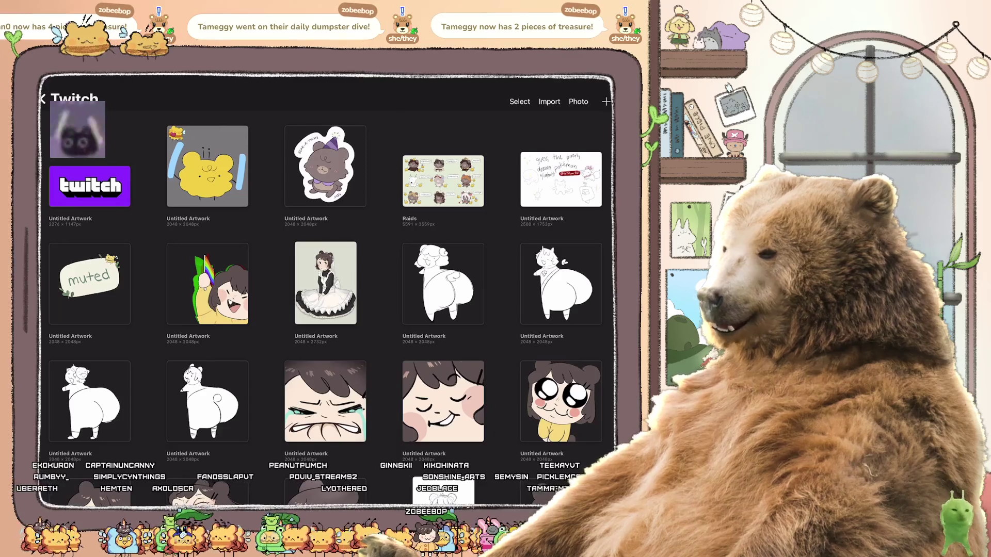
- Open the Raids artwork and copy the brown bear's layer
left_click(443, 181)
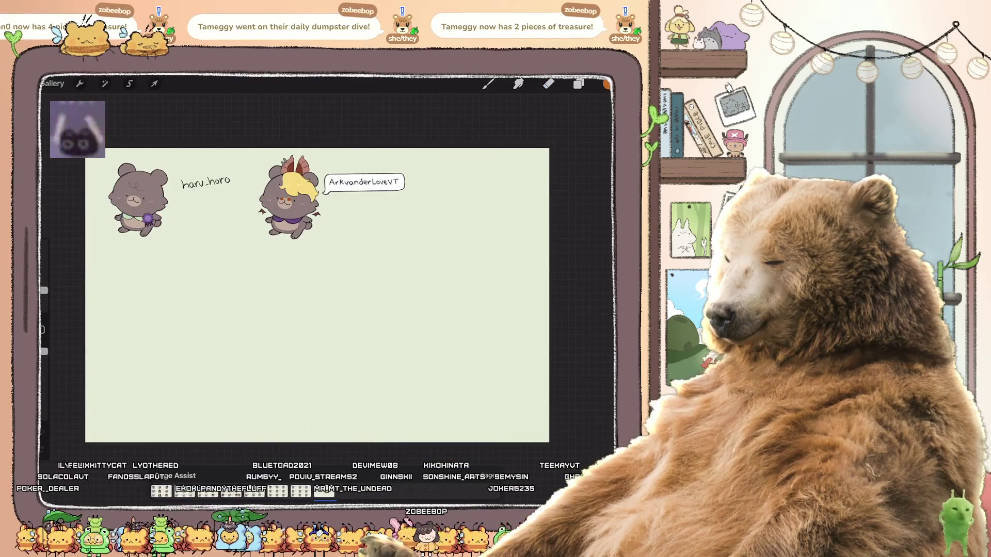
left_click(579, 84)
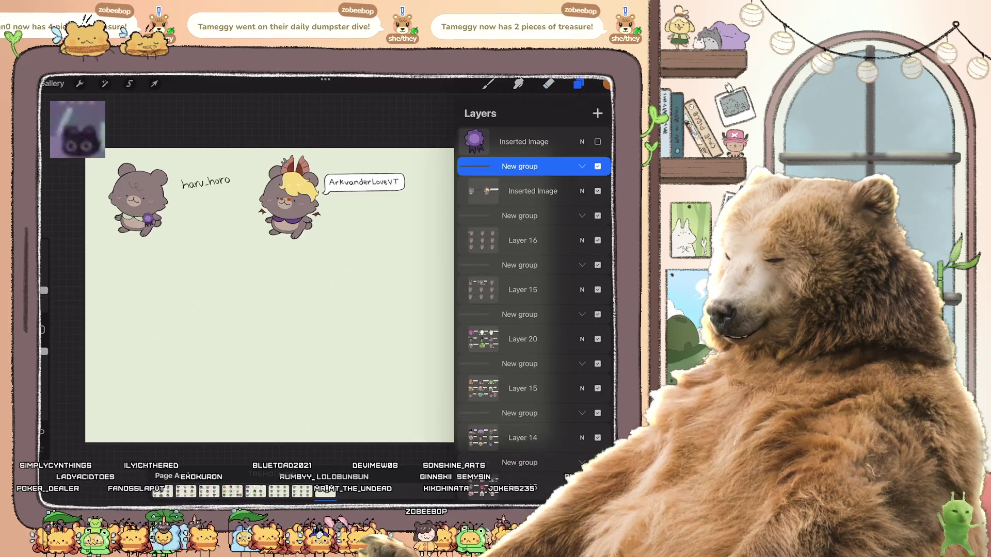
left_click(532, 191)
scroll(531, 284, "down", 10)
left_click(521, 464)
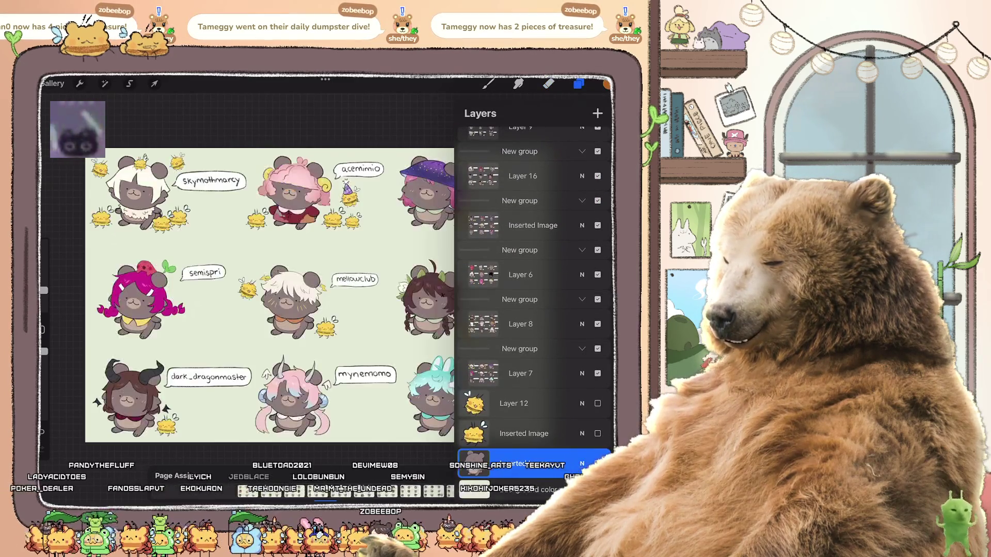
left_click(474, 463)
left_click(427, 396)
- Switch to haru.horo's bear page and paste the copied bear there
scroll(531, 284, "up", 10)
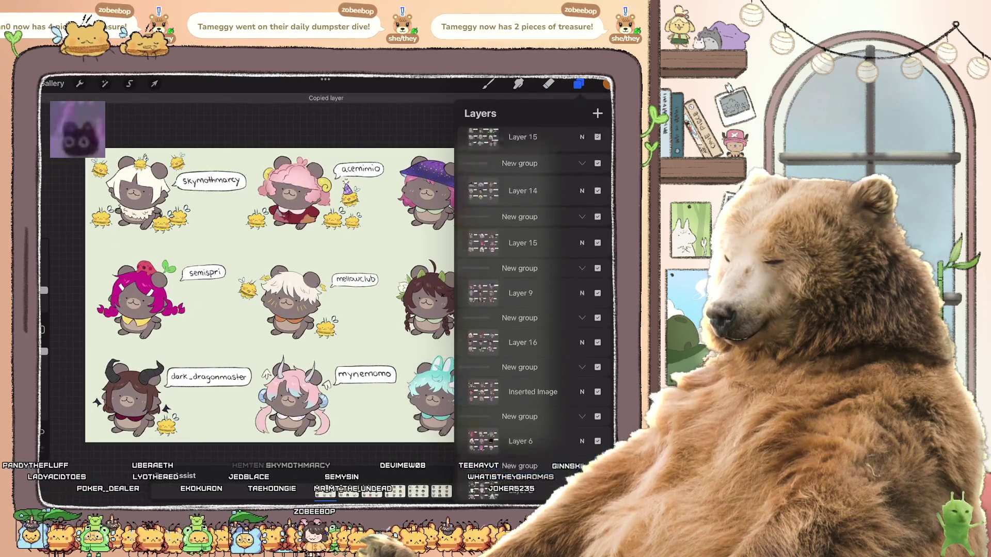
left_click(532, 192)
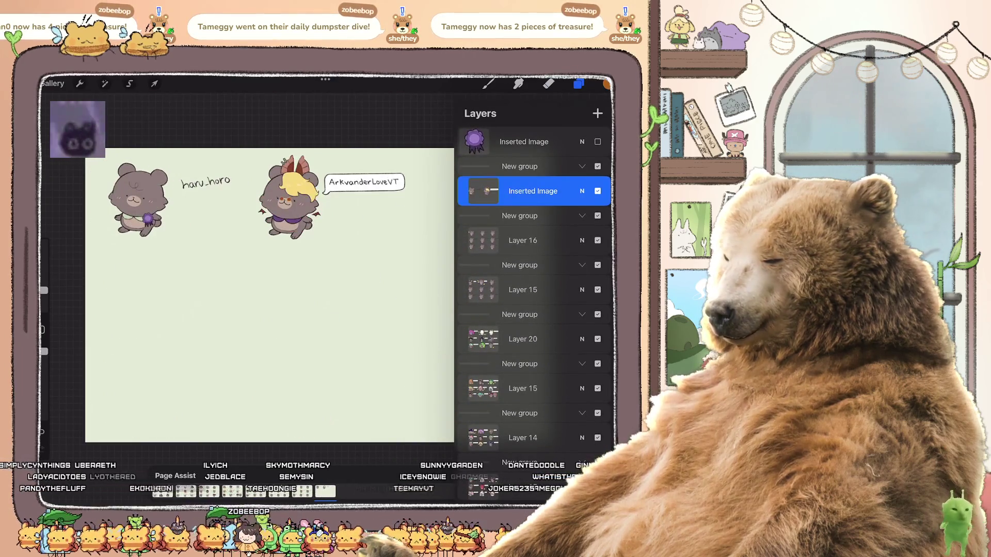
left_click(80, 84)
left_click(75, 300)
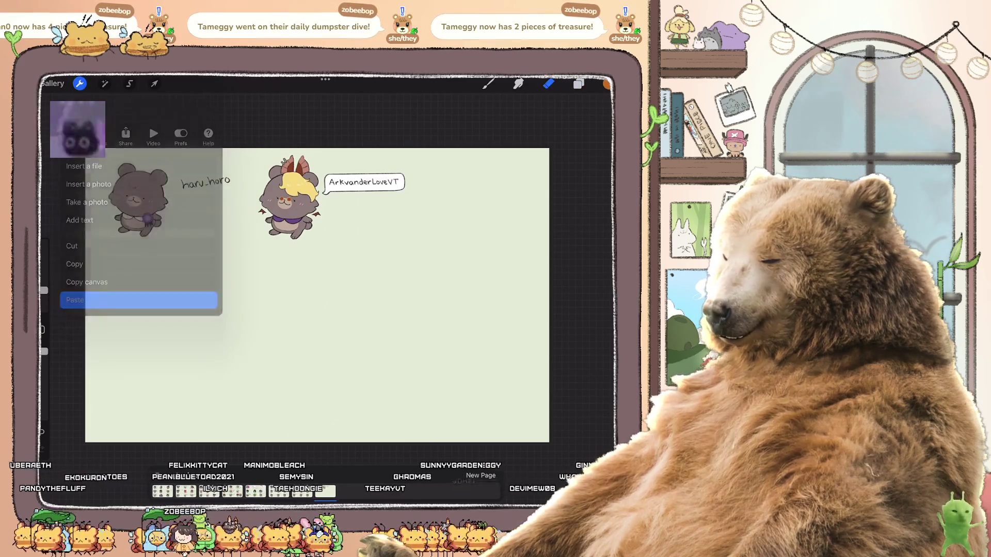
- Move the pasted brown bear to the right of ArkvanderLoveVT's bear and commit it
left_click_drag(295, 193, 427, 210)
scroll(361, 232, "up", 5)
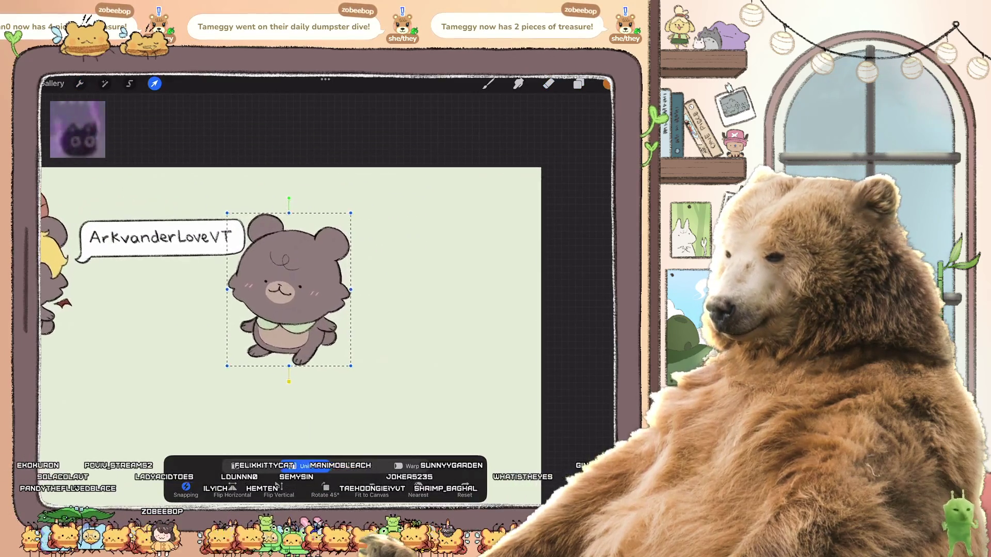
left_click_drag(351, 277, 335, 277)
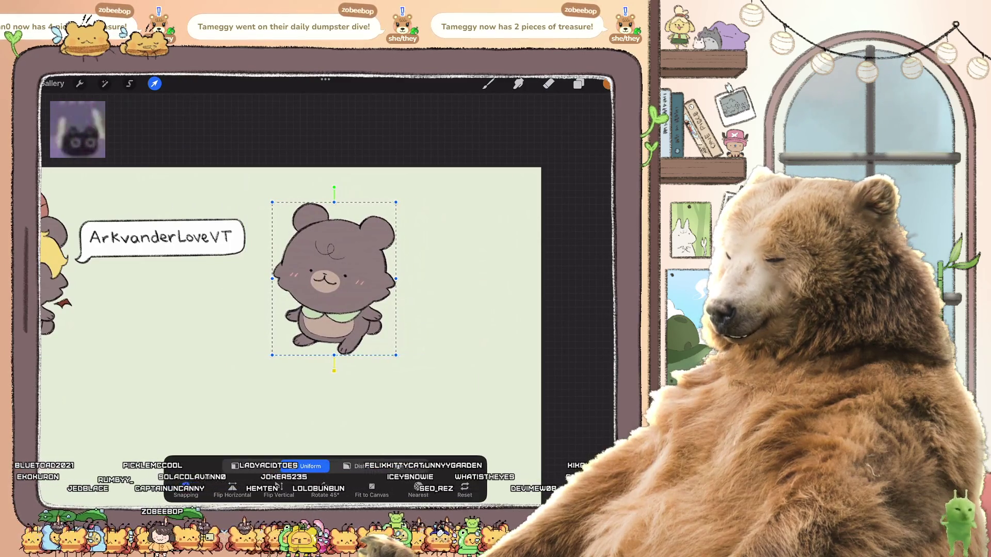
left_click(578, 84)
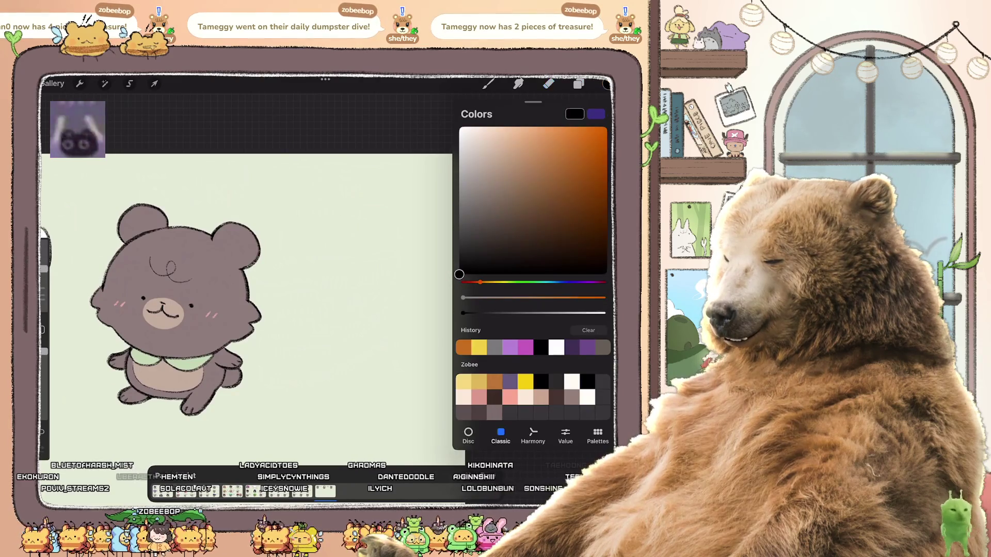
- Hand-letter the name 'Tameggy' beside the bear, undoing badly drawn strokes
scroll(376, 227, "up", 3)
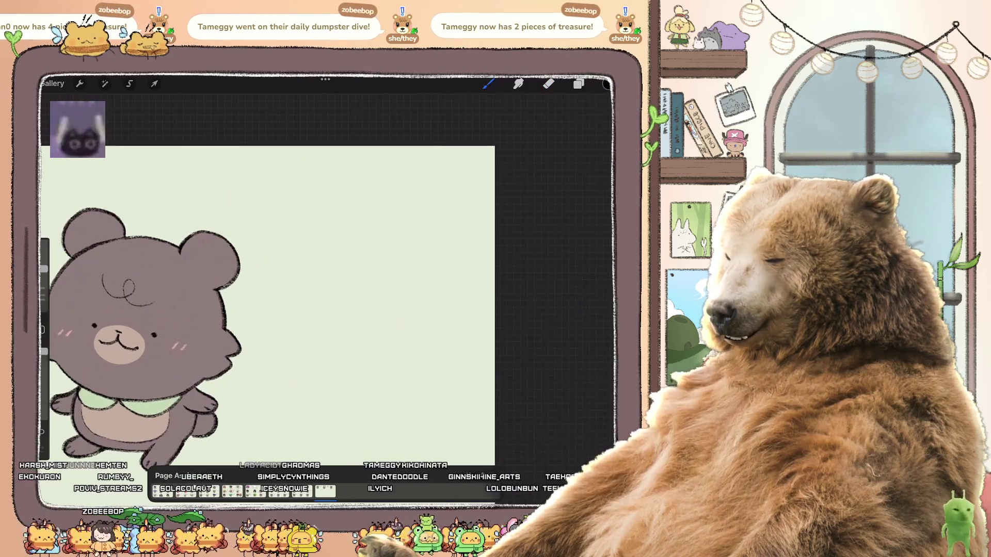
left_click_drag(268, 233, 282, 282)
key("ctrl+z")
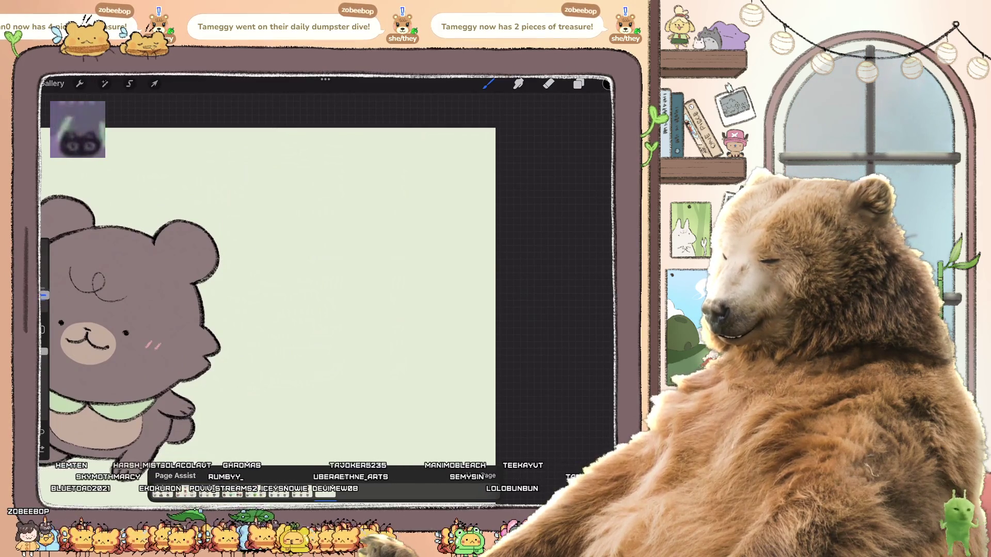
mouse_move(280, 243)
left_mouse_down()
mouse_move(282, 258)
mouse_move(292, 242)
mouse_move(308, 264)
mouse_move(293, 241)
mouse_move(290, 259)
mouse_move(342, 256)
mouse_move(356, 274)
mouse_move(379, 254)
mouse_move(384, 280)
left_mouse_up()
key("ctrl+z")
key("ctrl+z")
key("ctrl+z")
scroll(268, 297, "down", 3)
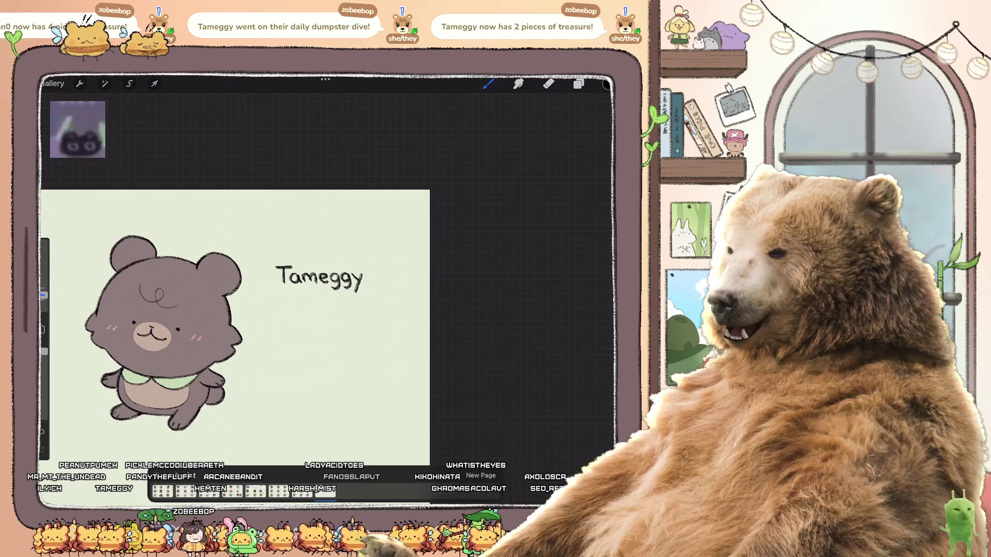